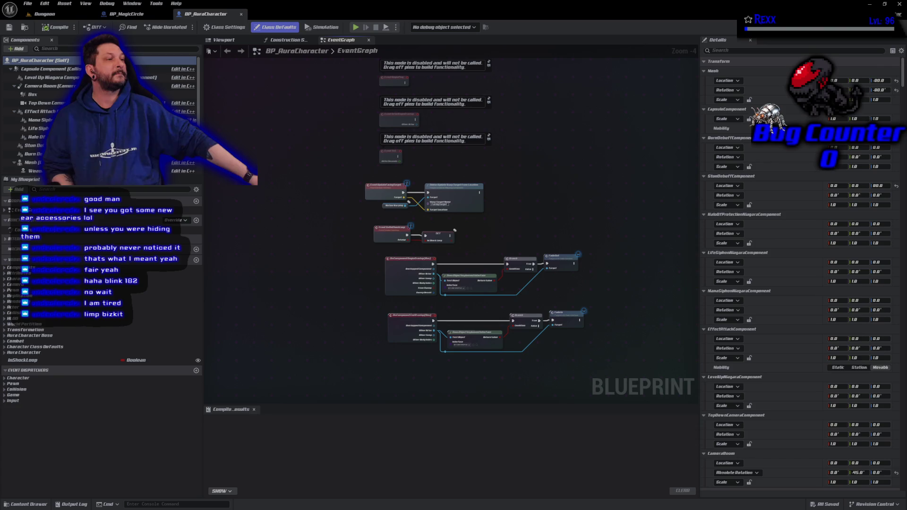
Add a Show Magic Circle node beside Event BeginPlay in BP_AuraCharacter's event graph
scroll(300, 235, up, 5)
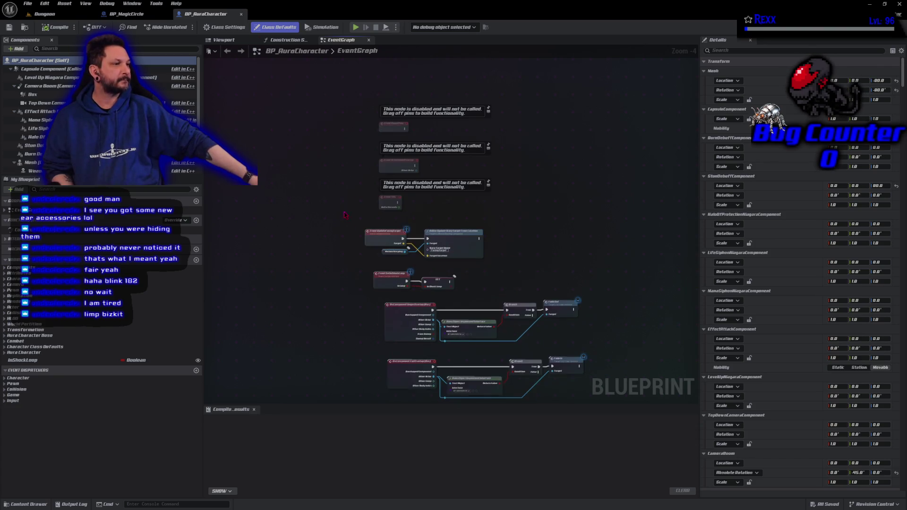
drag(300, 234, 263, 256)
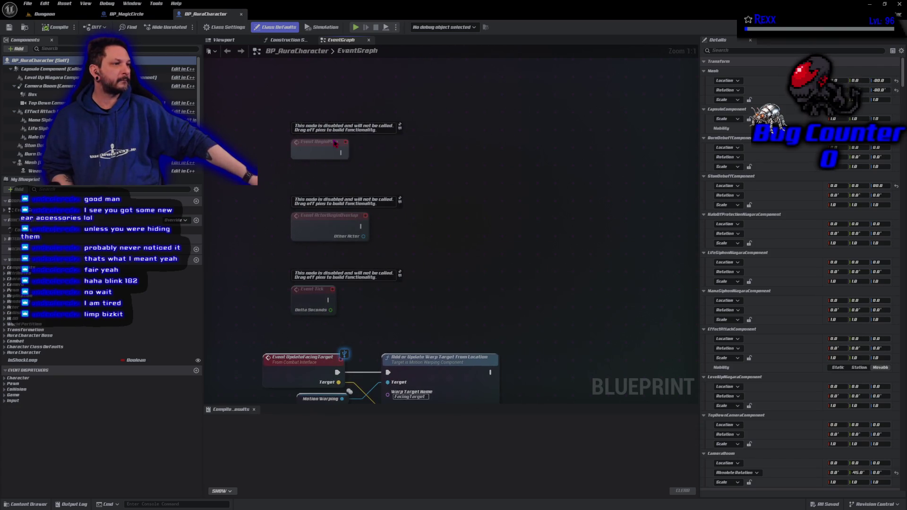
click(340, 143)
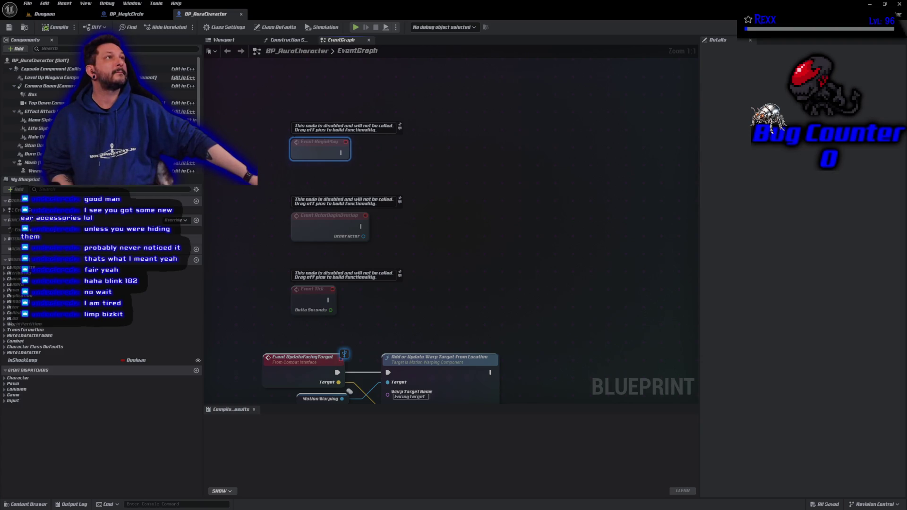
right_click(410, 144)
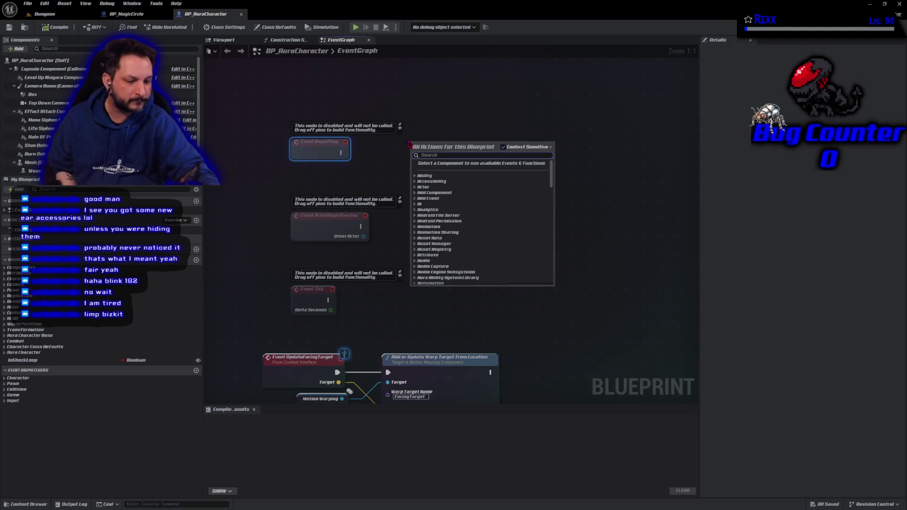
text(sho)
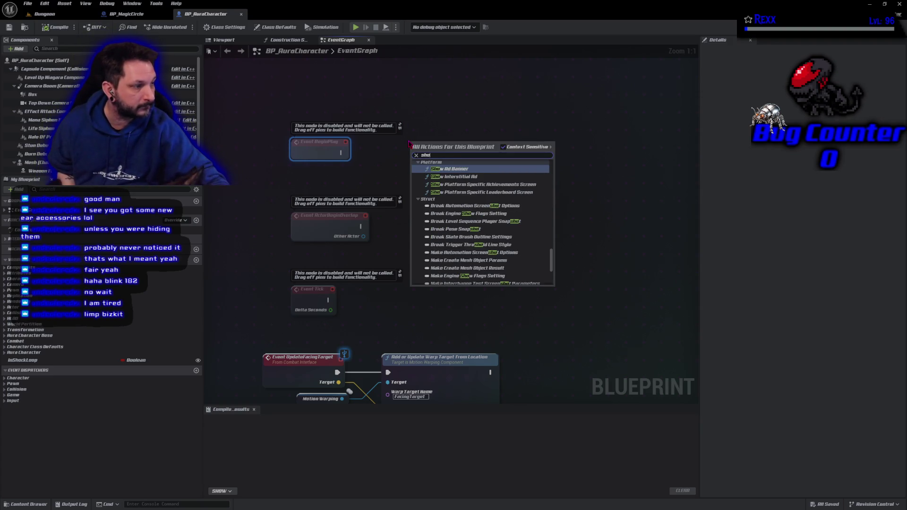
text(w m)
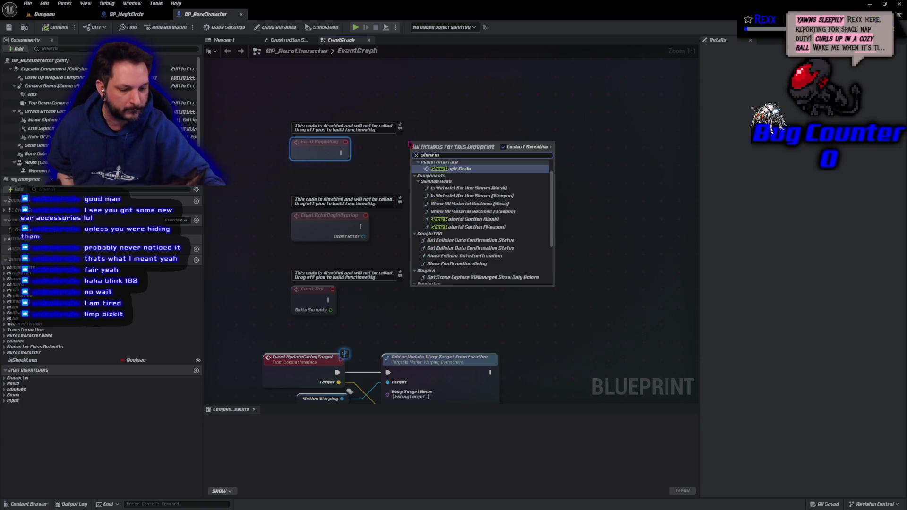
text(agic)
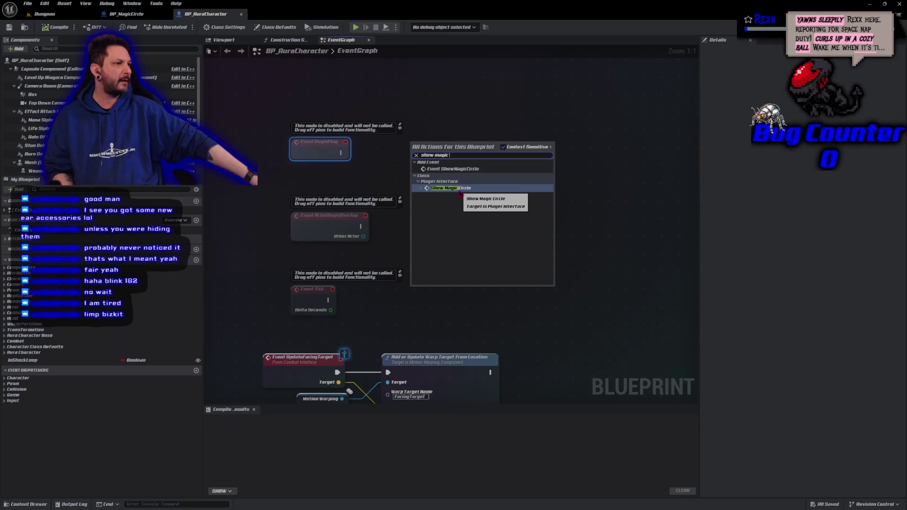
click(460, 189)
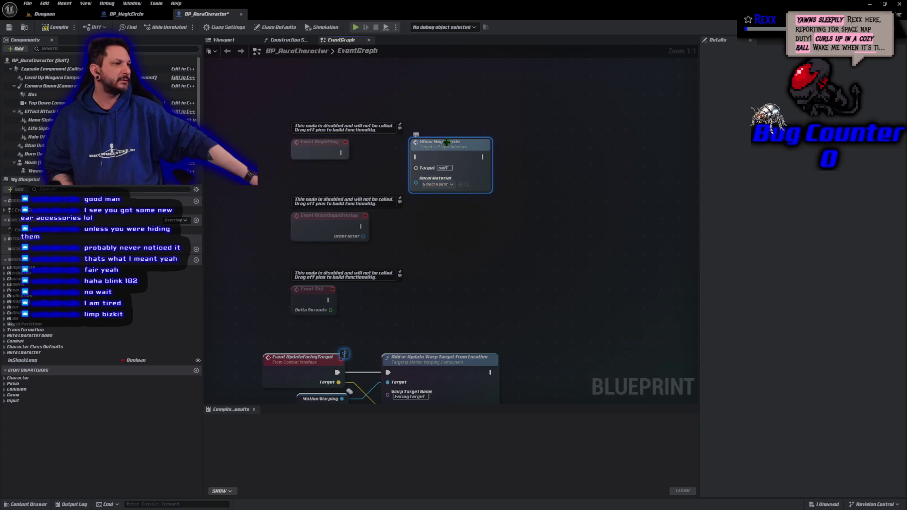
Move the Show Magic Circle node slightly further right of Event BeginPlay
mouse_move(447, 156)
mouse_down()
mouse_move(480, 146)
mouse_move(469, 152)
mouse_up()
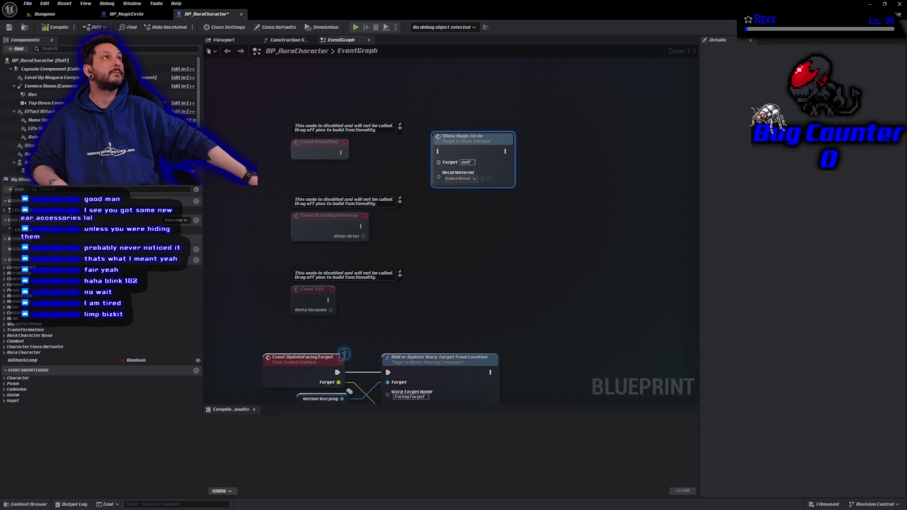
Wire a Self node into Show Magic Circle's Target and call it from Event BeginPlay
right_click(389, 180)
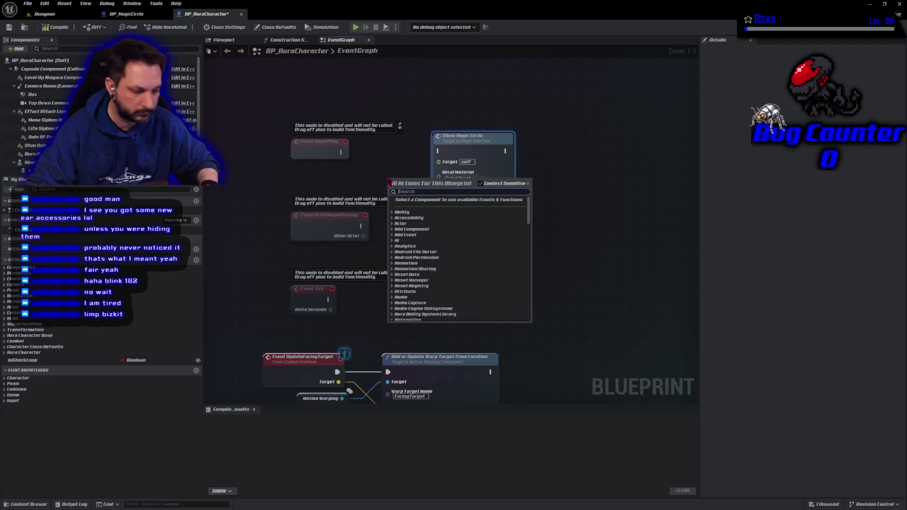
text(self)
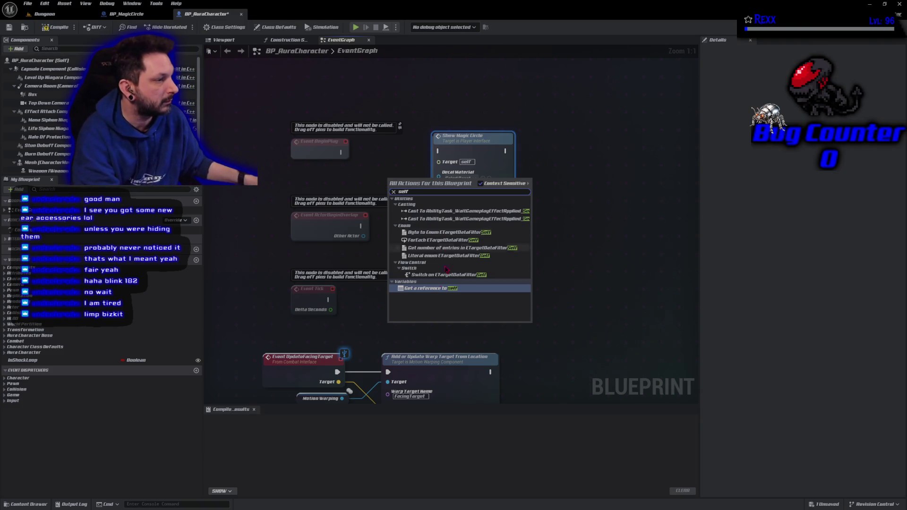
click(439, 289)
mouse_move(406, 184)
mouse_down()
mouse_move(420, 188)
mouse_move(442, 169)
mouse_move(404, 160)
mouse_up()
drag(342, 152, 438, 152)
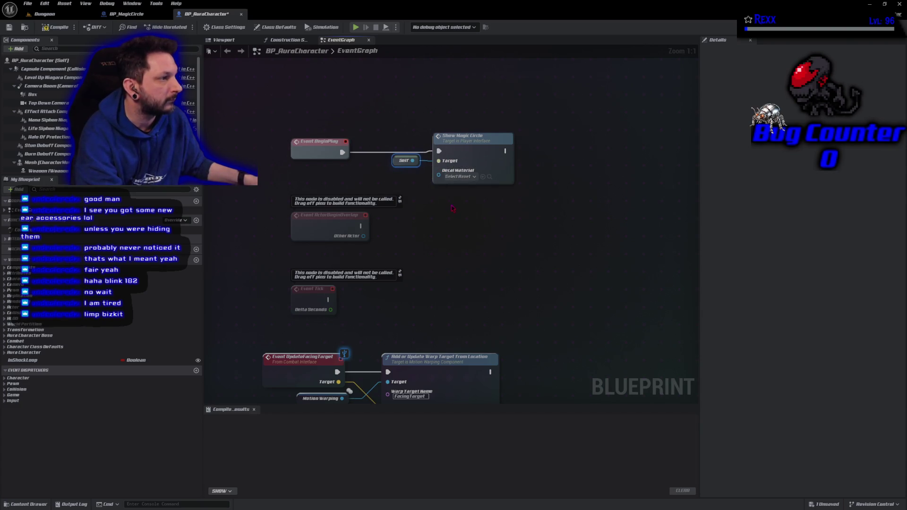
Set the decal material to M_MagicCircle_1 and compile the blueprint
click(462, 177)
text(agi)
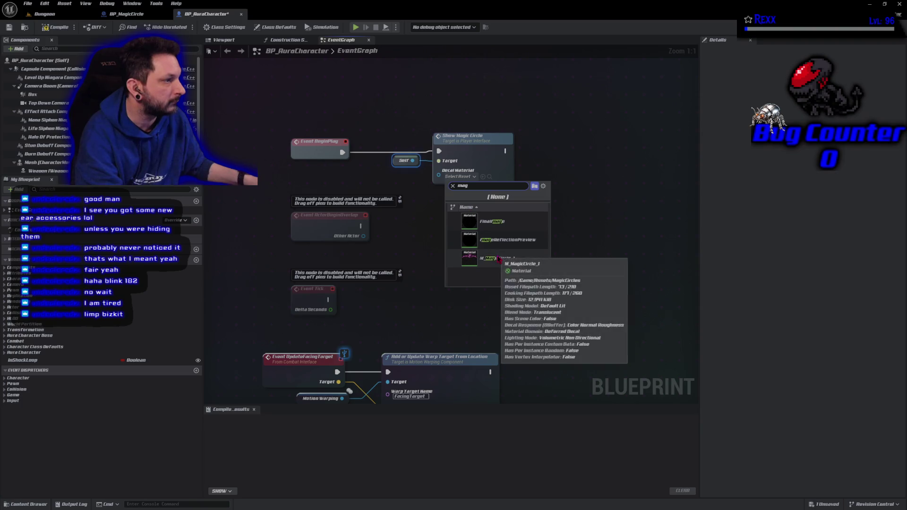
click(496, 259)
click(52, 27)
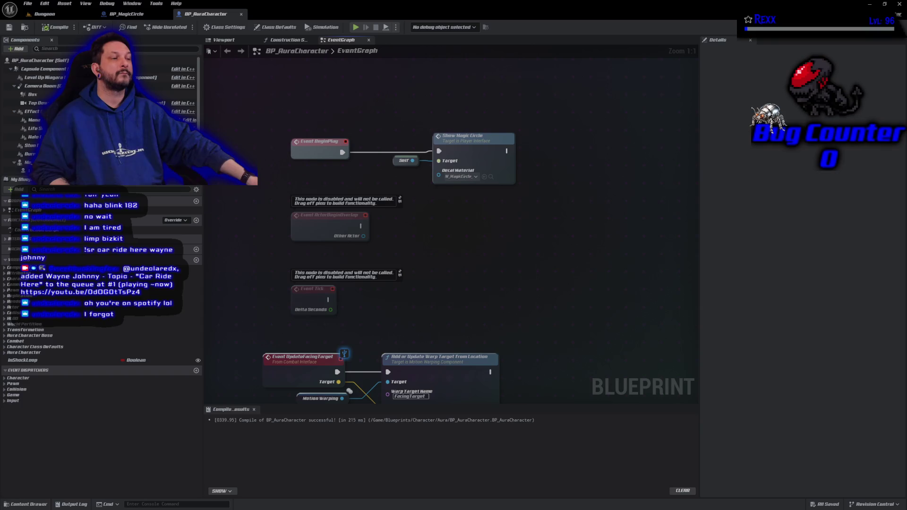
click(491, 177)
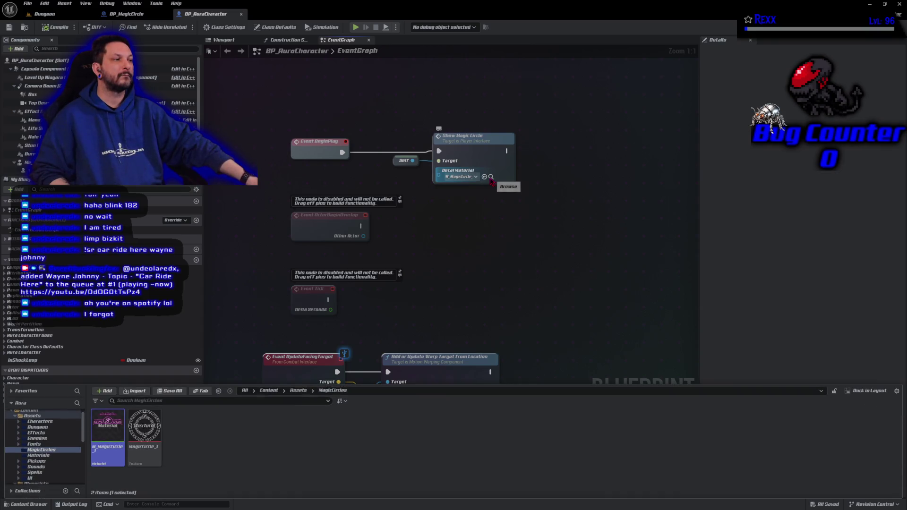
Create a material instance of M_MagicCircle named MI_MagicCircle_Blue and open it
right_click(109, 437)
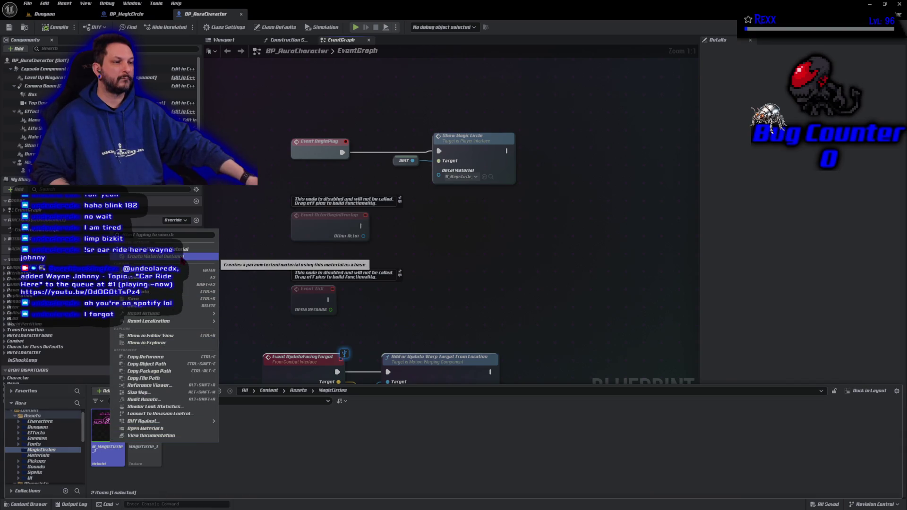
click(156, 256)
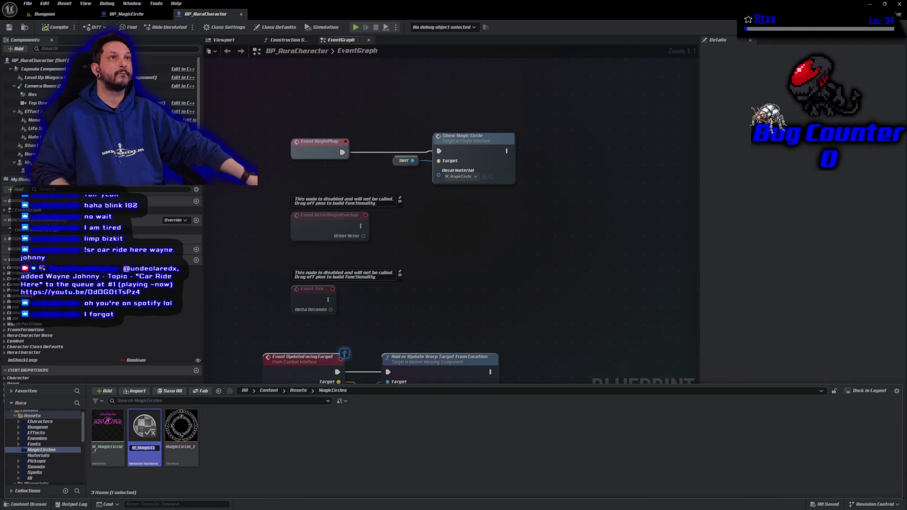
key(Return)
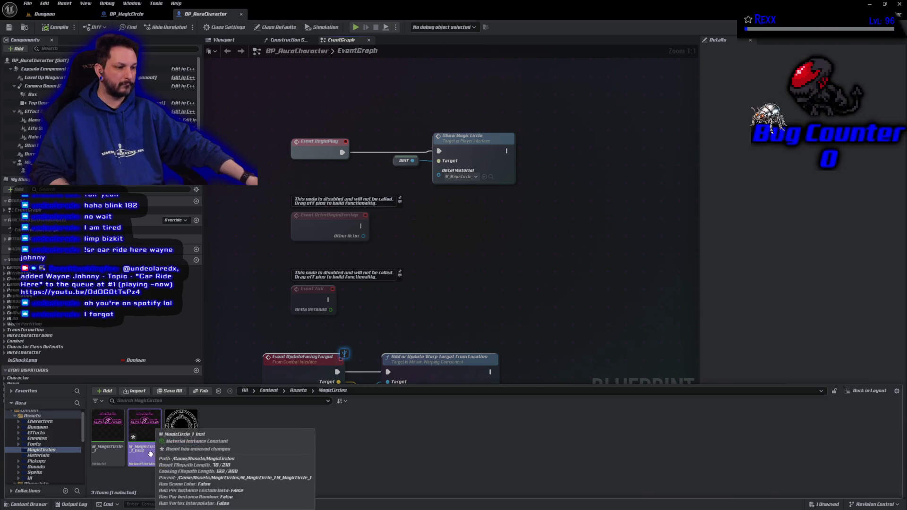
text(MI_Ma)
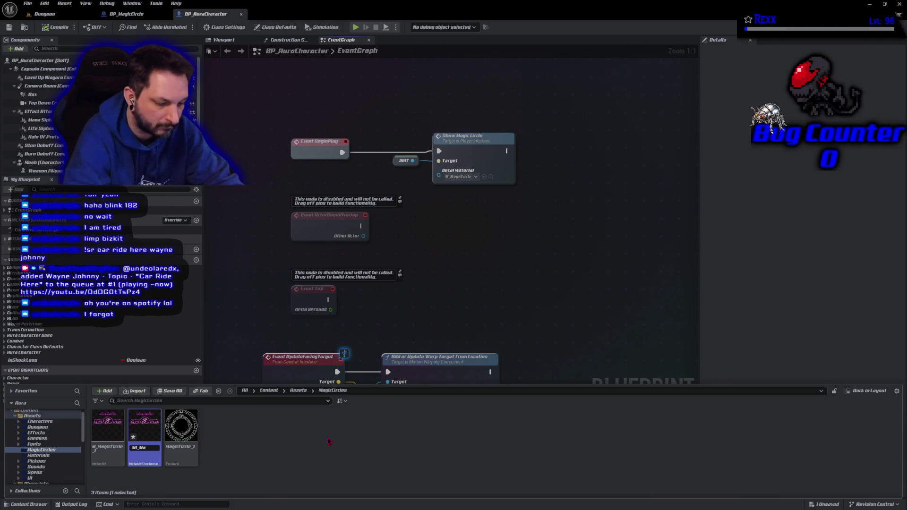
text(gicCircle)
text(_Blue)
key(Return)
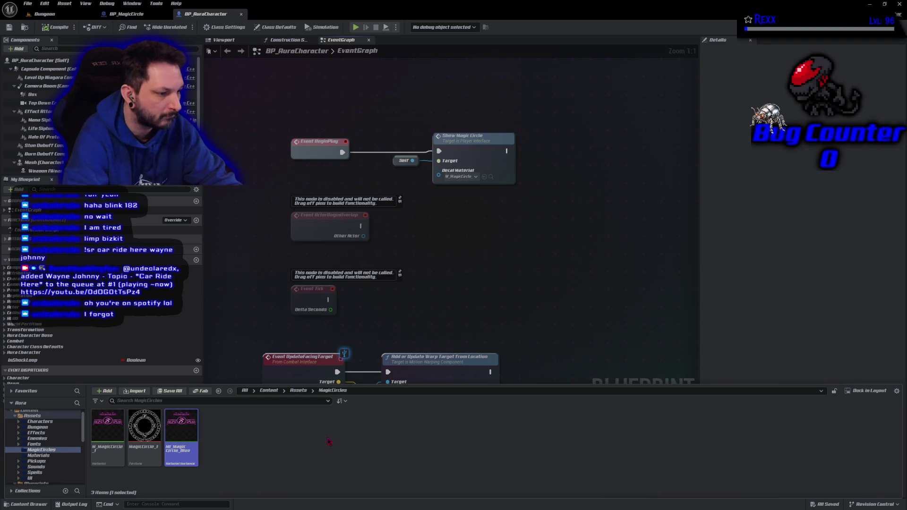
key(Return)
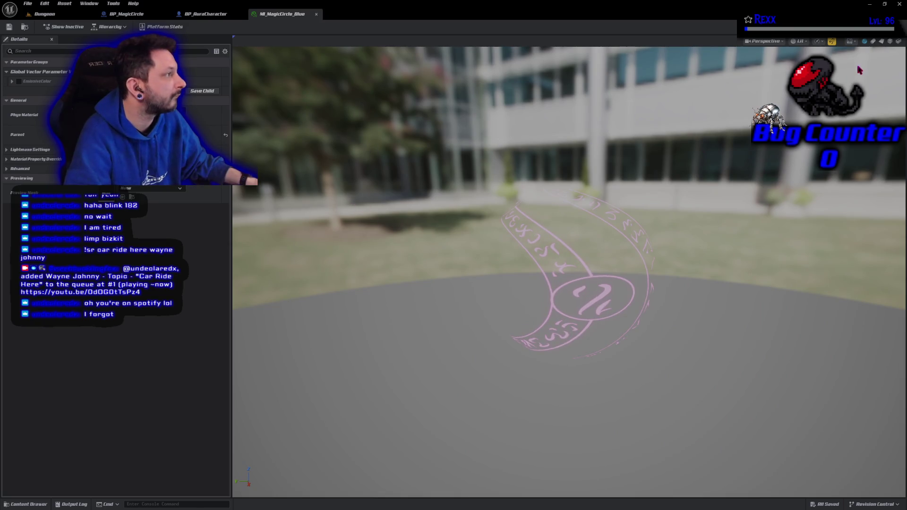
Preview on a plane, override EmissiveColor with blue, and save MI_MagicCircle_Blue
click(873, 42)
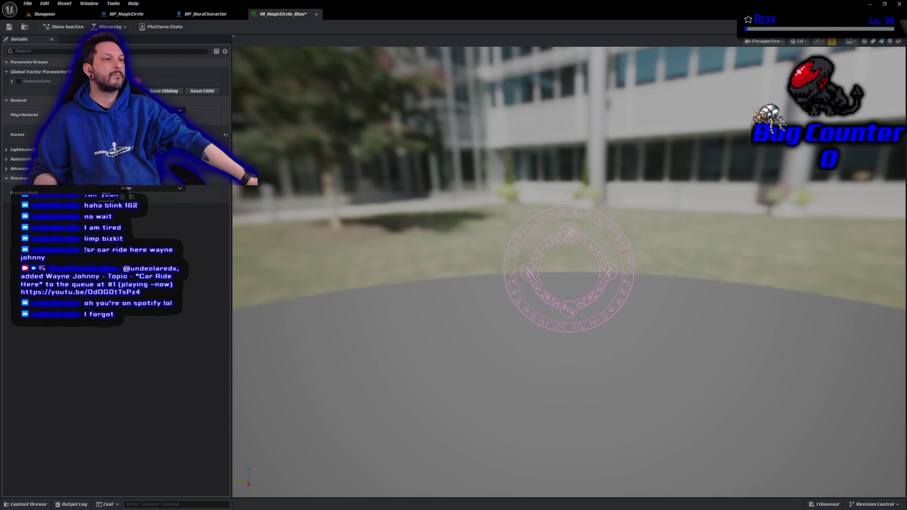
click(19, 81)
click(12, 82)
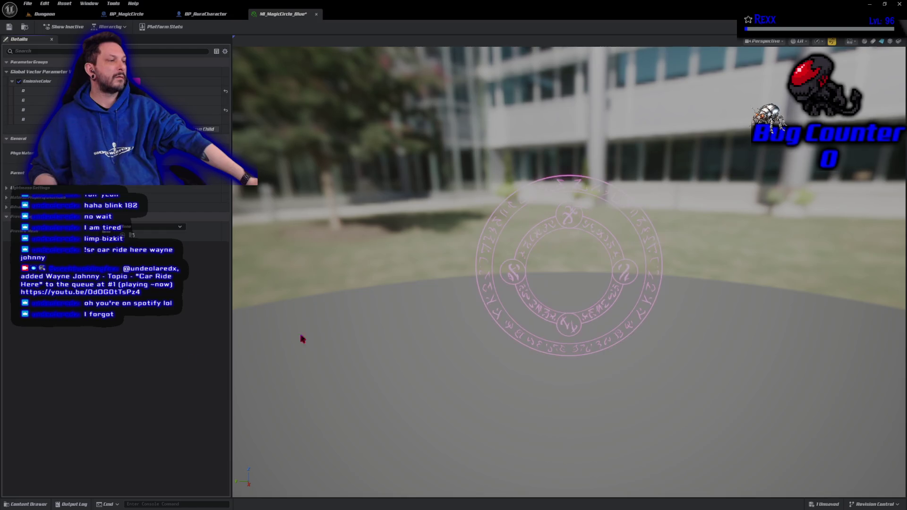
scroll(561, 288, up, 5)
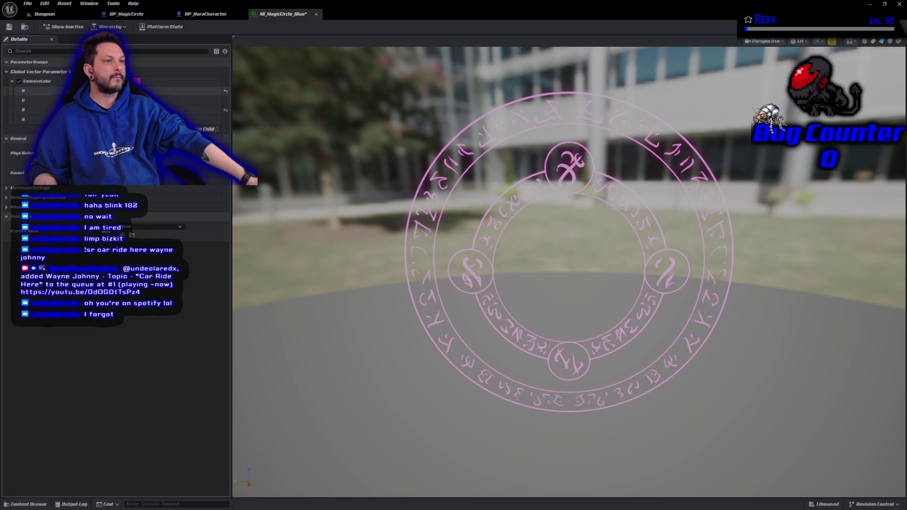
key(Return)
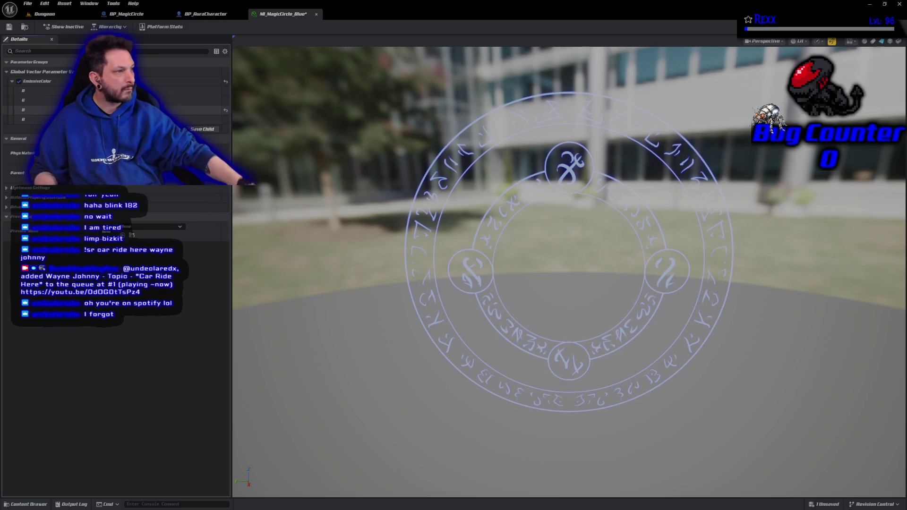
click(9, 27)
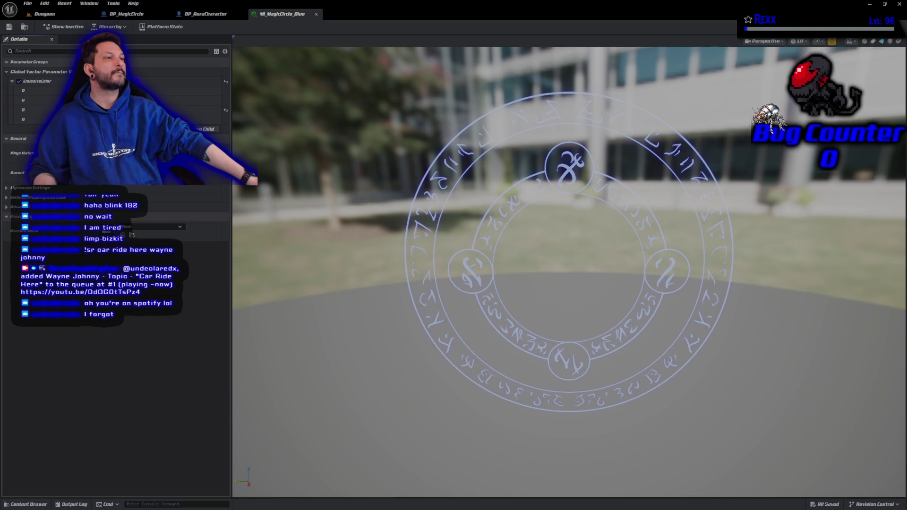
Switch Show Magic Circle's decal material to MI_MagicCircle_Blue and save BP_AuraCharacter
click(205, 14)
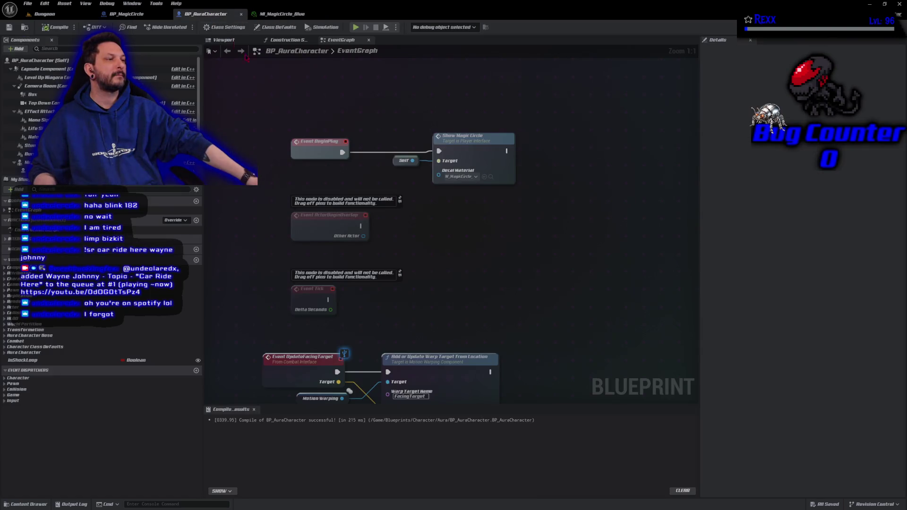
click(476, 177)
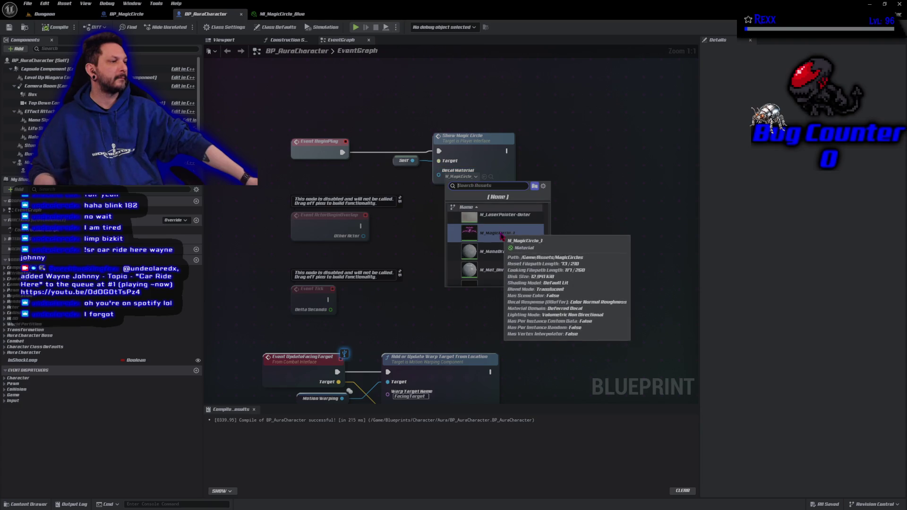
scroll(510, 258, up, 2)
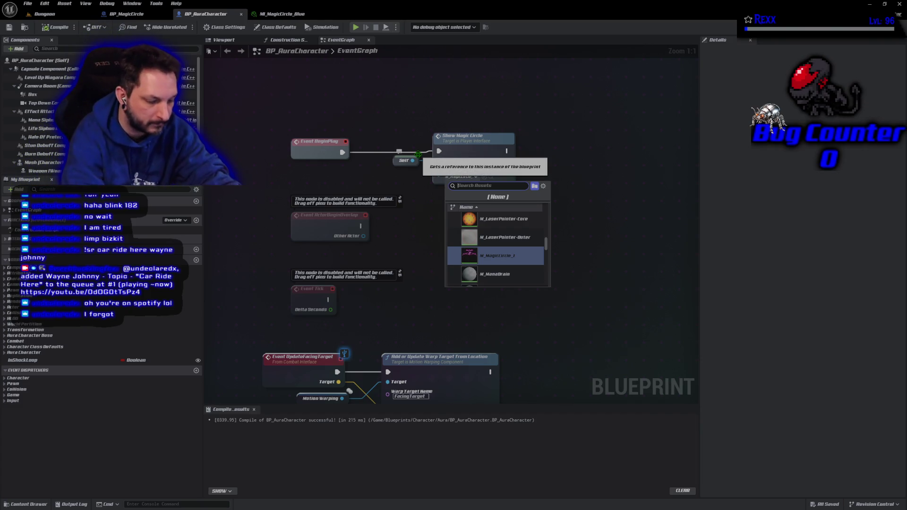
text(mi)
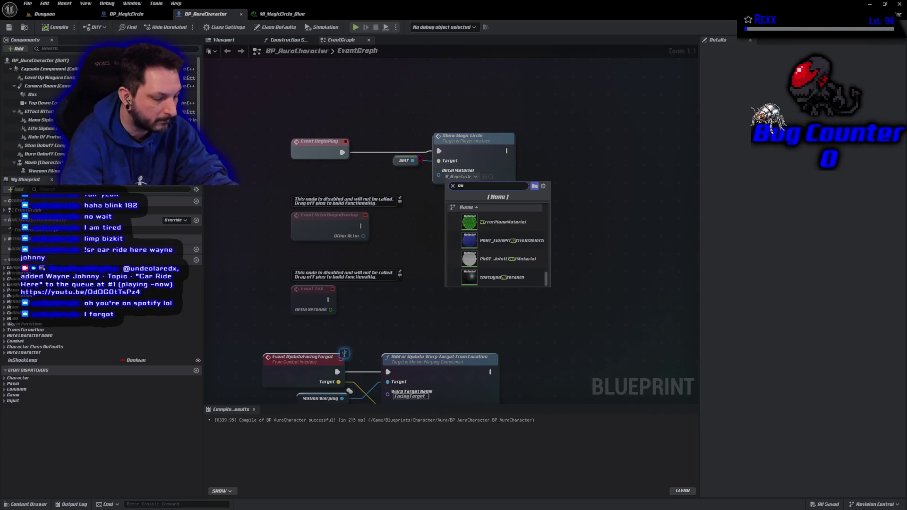
text(_magic)
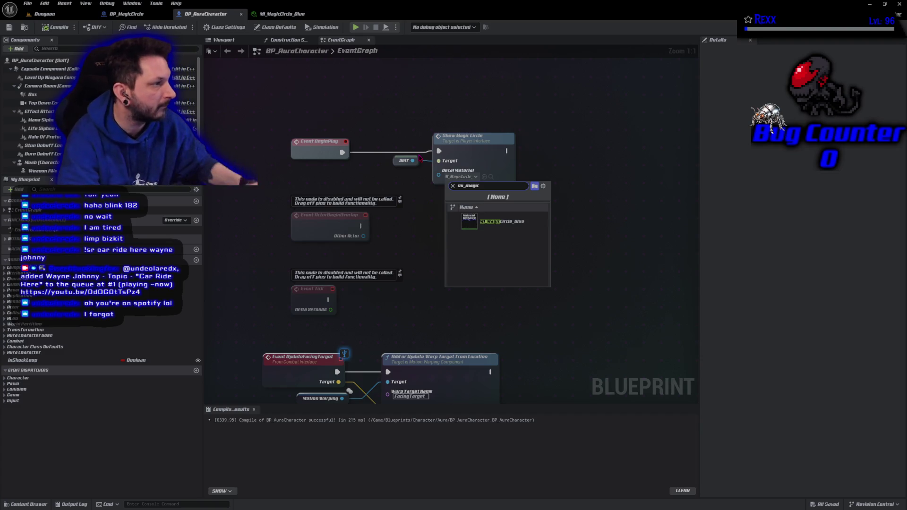
key(Down)
key(Return)
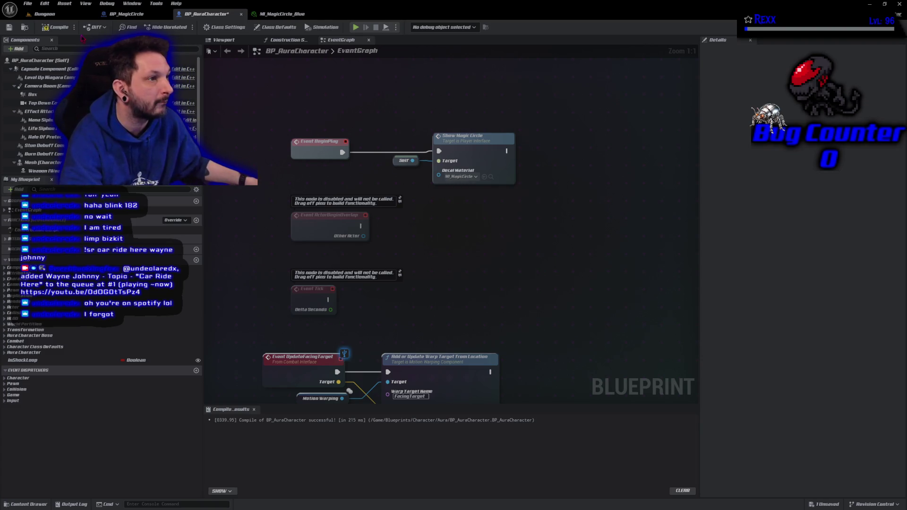
click(9, 27)
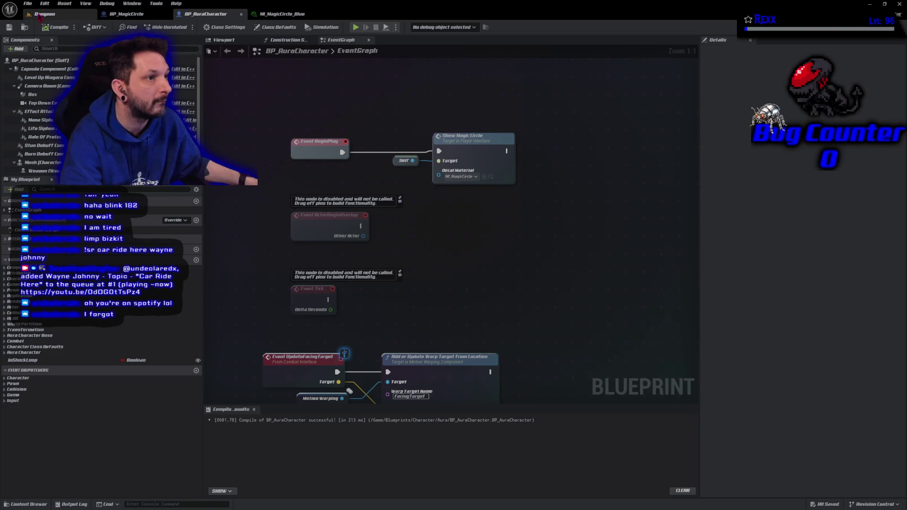
Play-test the Dungeon level to check the magic circle, then return to BP_AuraCharacter
click(44, 14)
click(179, 27)
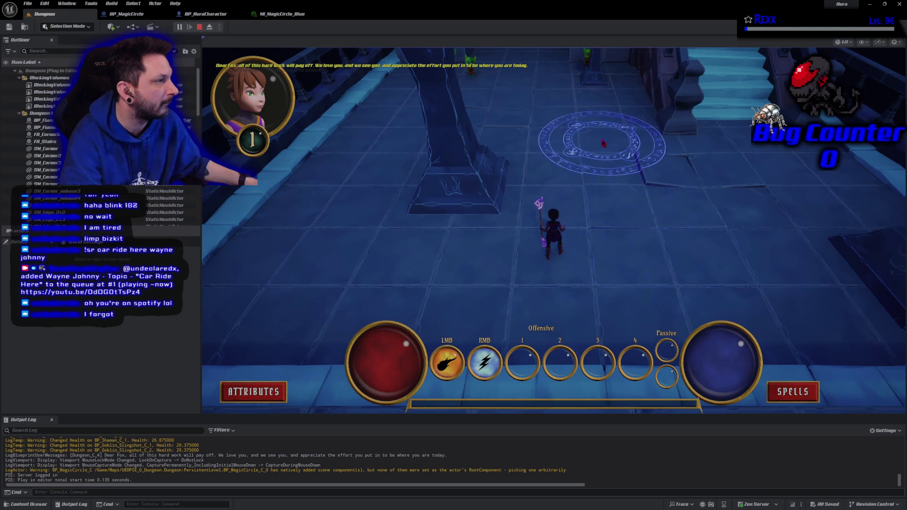
key(Escape)
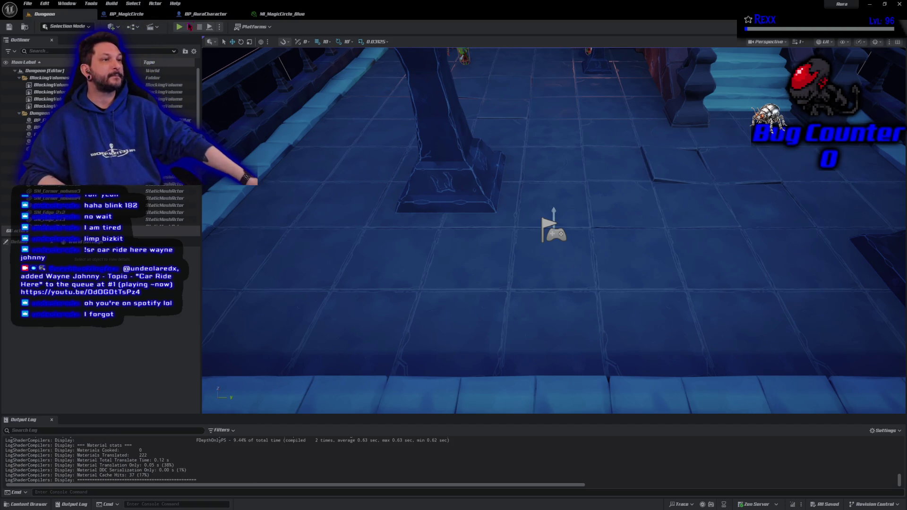
click(202, 16)
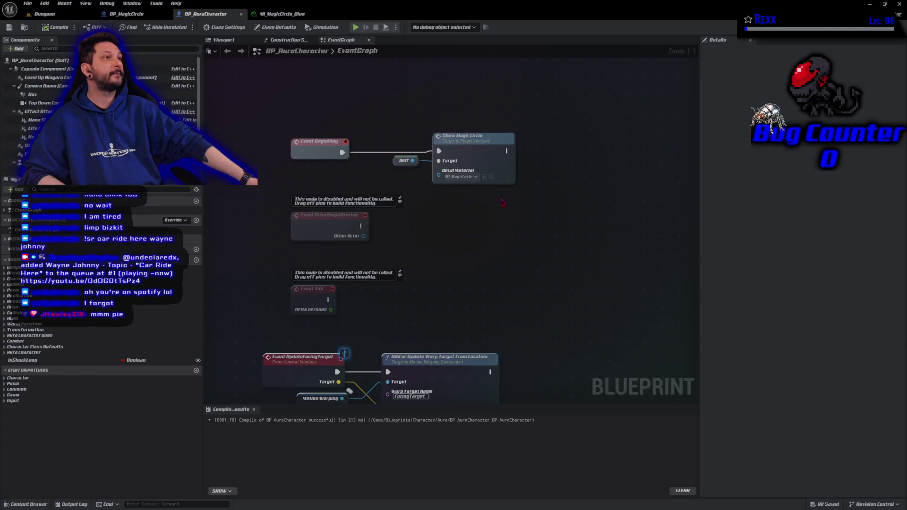
Delete the Show Magic Circle and Self nodes, then compile and save BP_AuraCharacter
drag(517, 198, 419, 159)
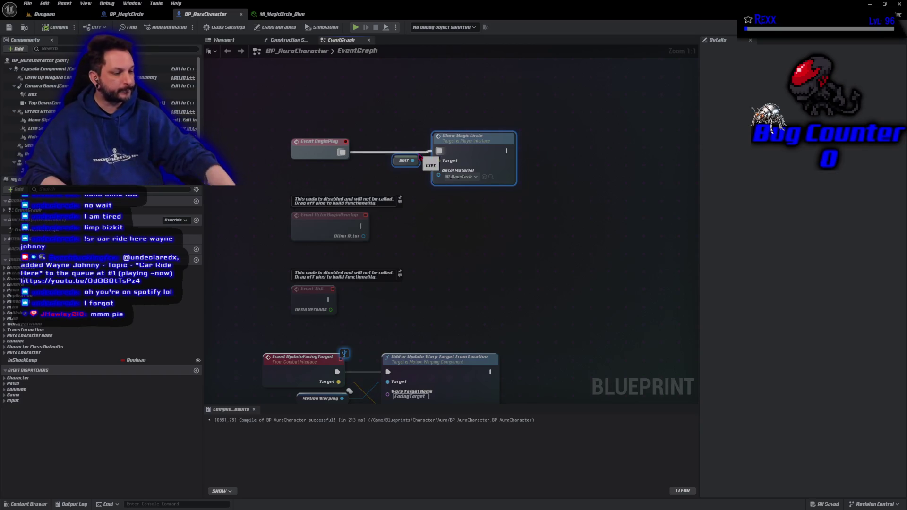
key(Delete)
click(55, 27)
click(9, 27)
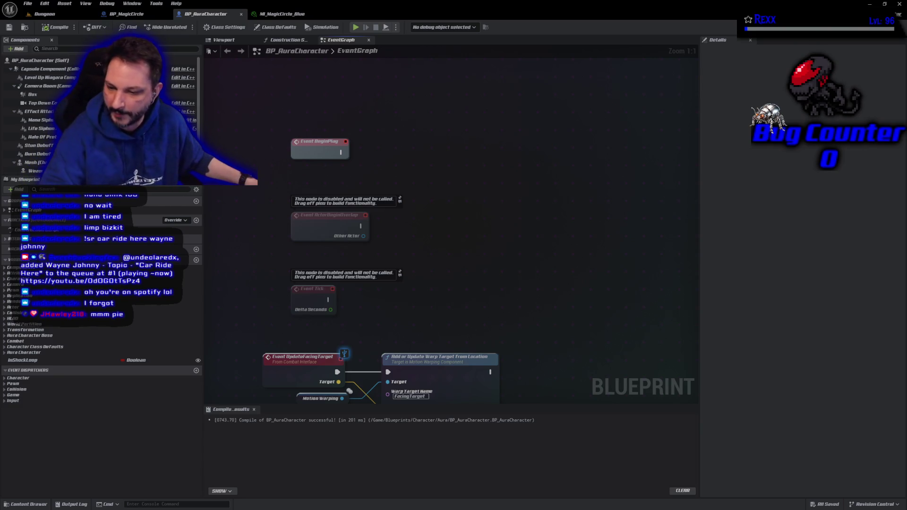
key(alt+Tab)
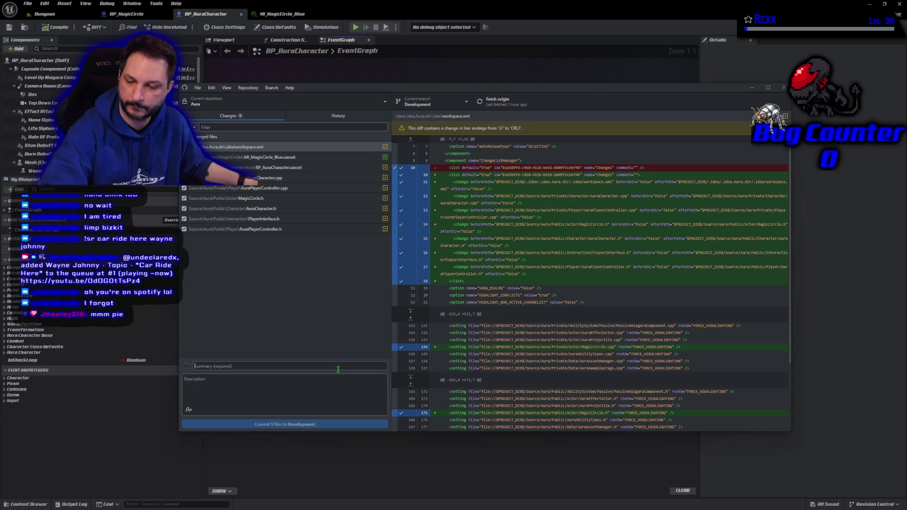
Commit the 9 changed files to Development as 'Magic Circle Interface Functions'
text(Magic Circle Interface Functions)
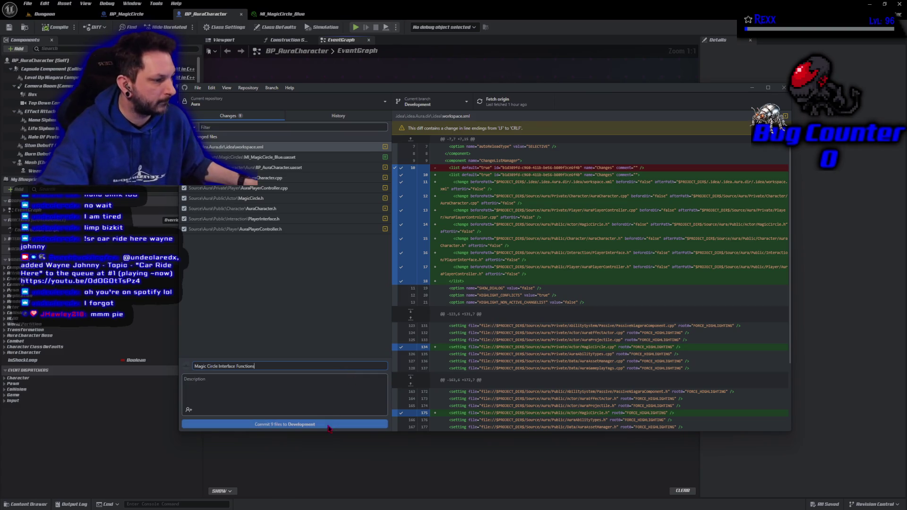
click(338, 425)
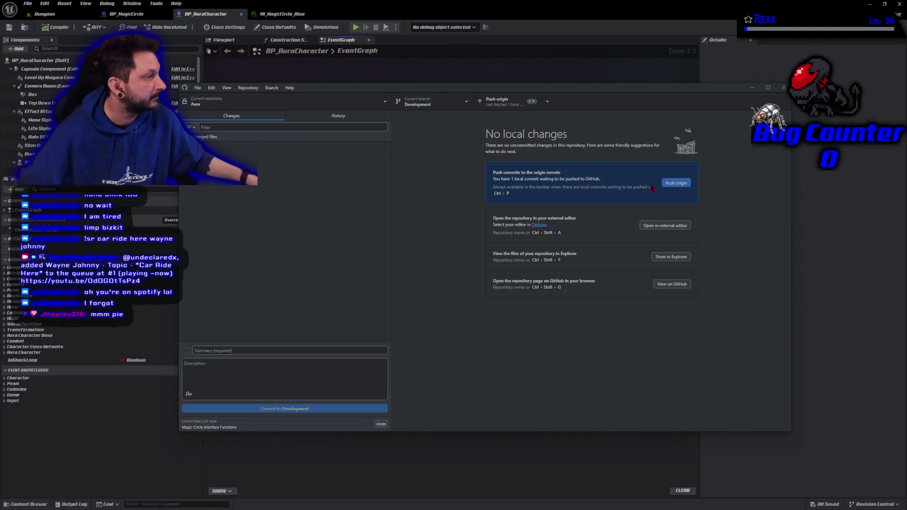
key(ctrl+p)
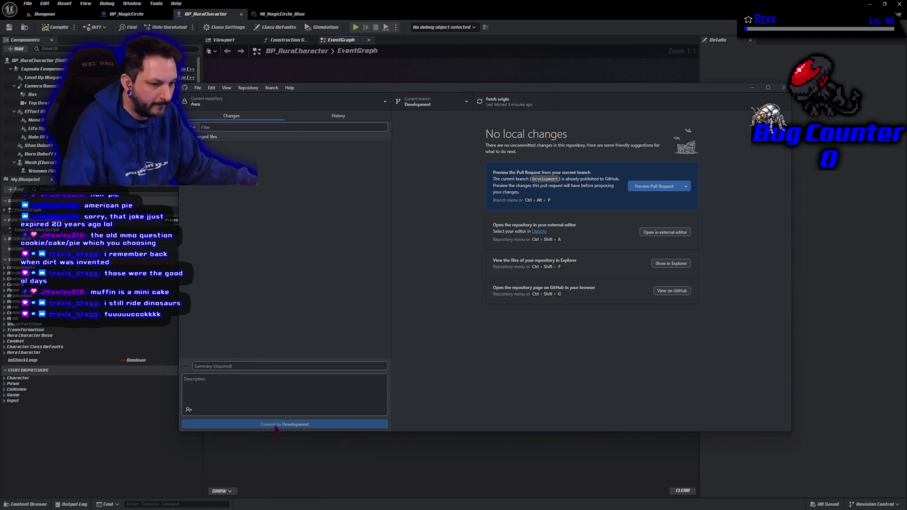
Close GitHub Desktop once the push to origin finishes
click(783, 89)
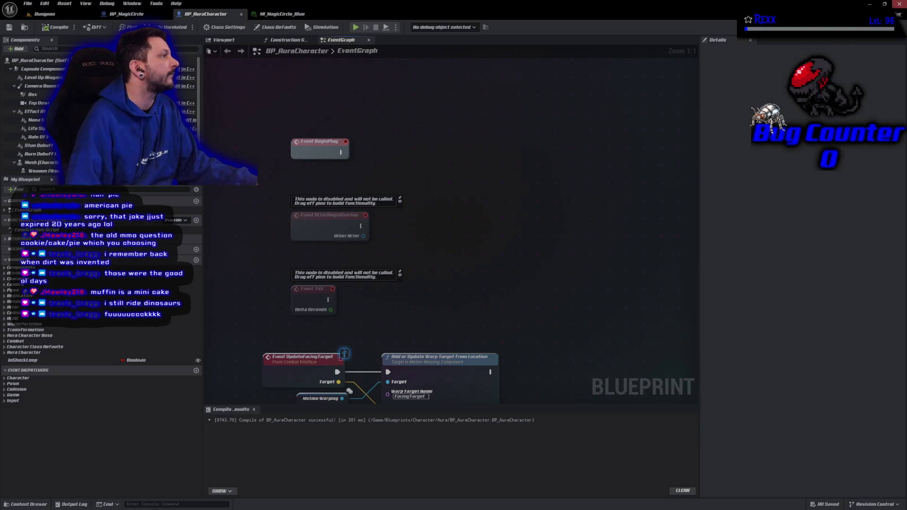
Close the Unreal Editor window to return to Rider
click(899, 4)
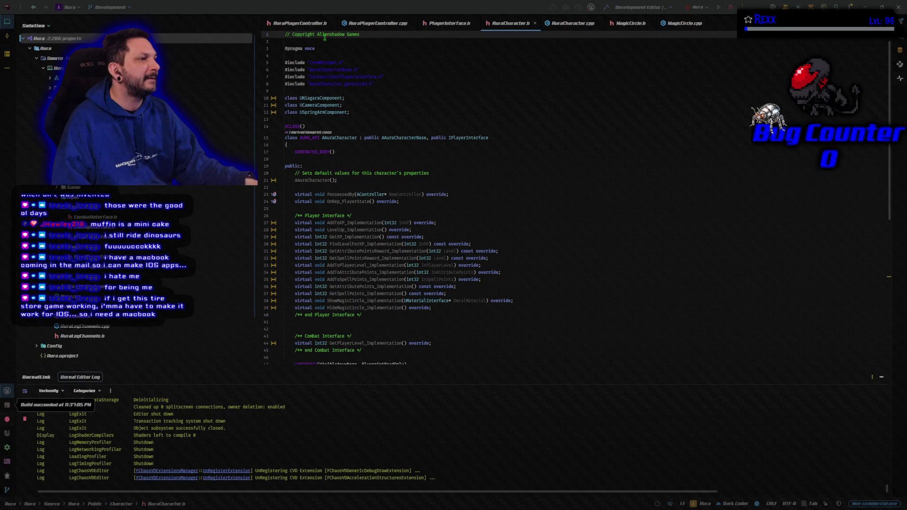
Bring up the editor-tab context menu for closing open files in Rider
right_click(314, 22)
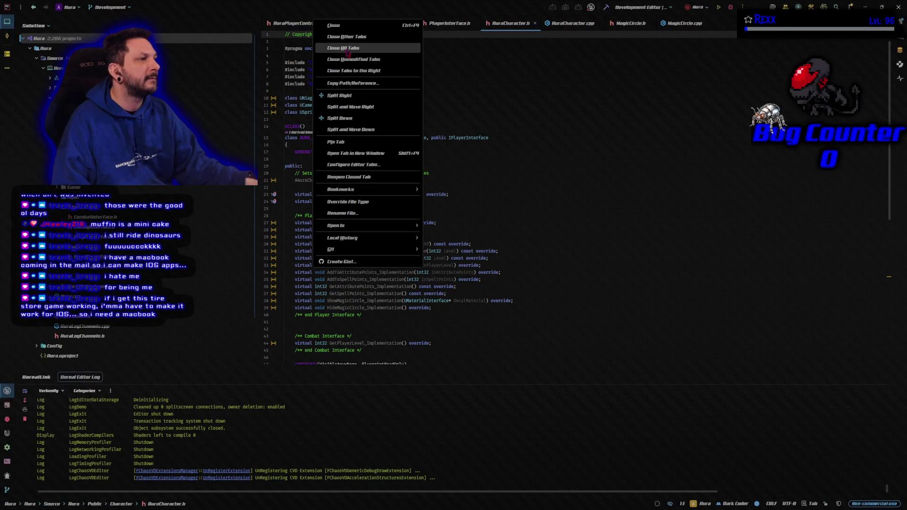
Close all open editor tabs in Rider at once
click(346, 49)
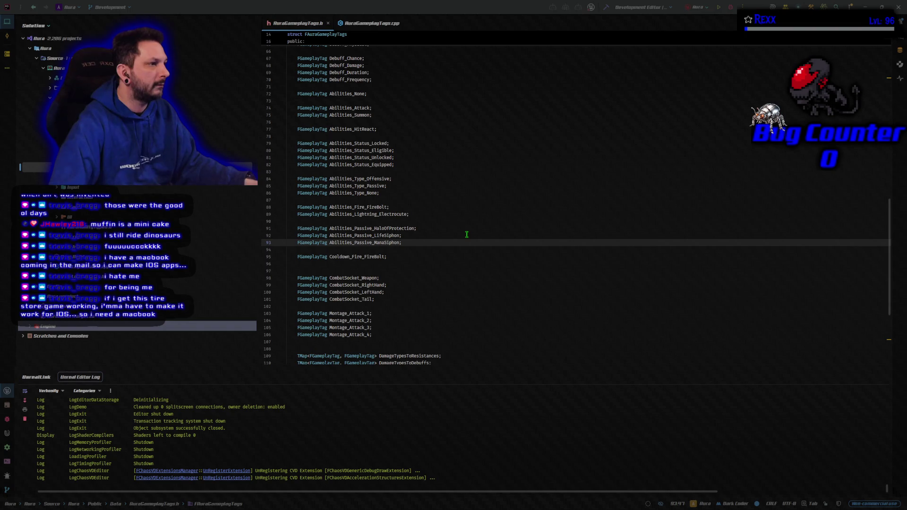
Declare 'FGameplayTag Abilities_Arcane_ArcaneShards;' below Abilities_Lightning_Electrocute in AuraGameplayTags.h
scroll(467, 234, up, 5)
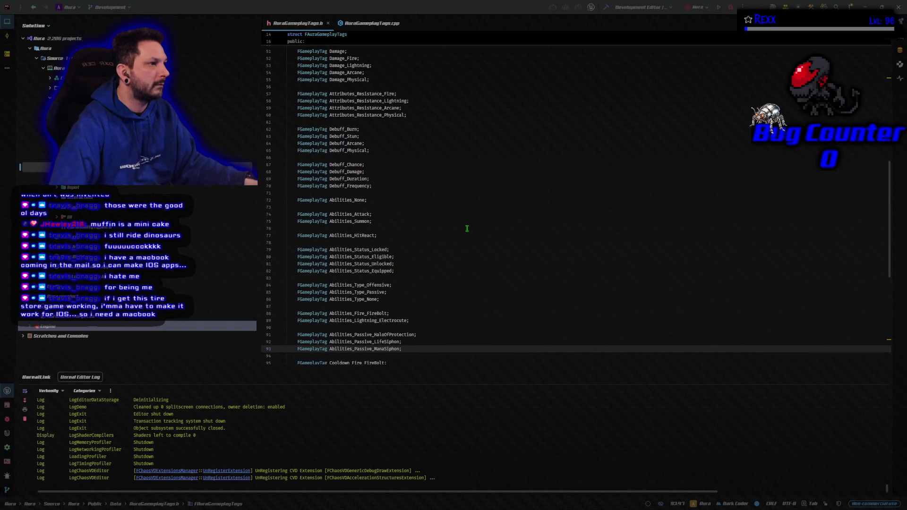
scroll(466, 228, up, 9)
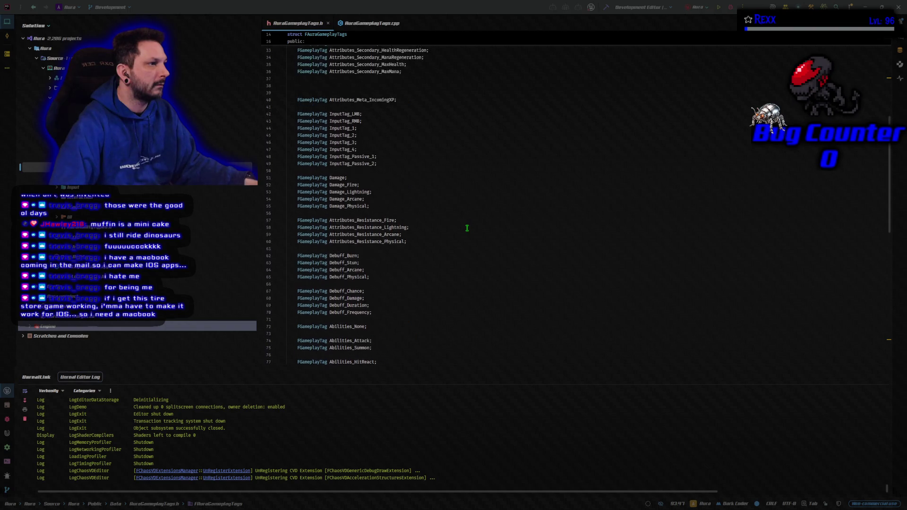
scroll(467, 228, up, 8)
scroll(461, 226, down, 16)
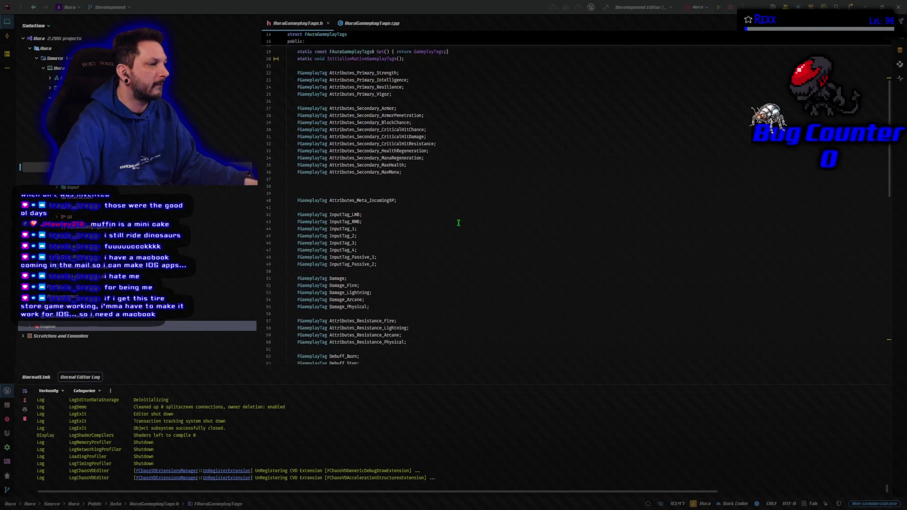
scroll(453, 221, down, 12)
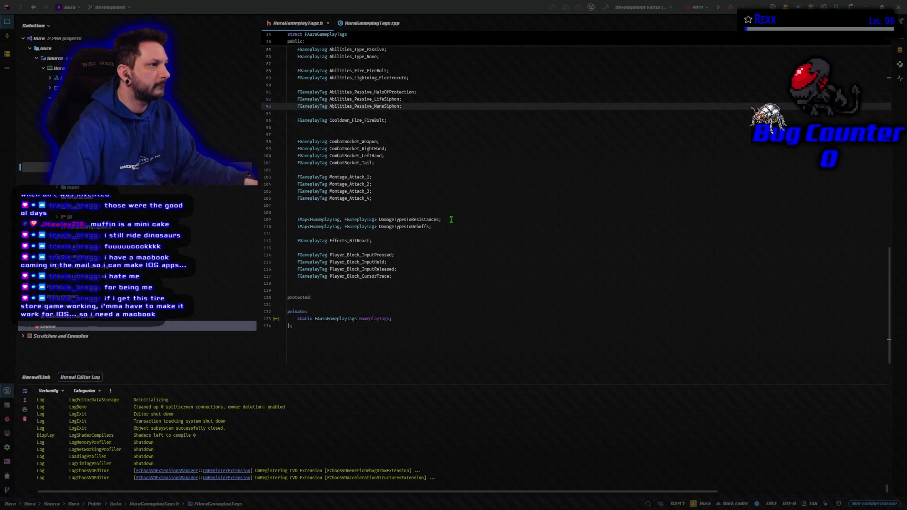
scroll(444, 208, up, 5)
click(429, 180)
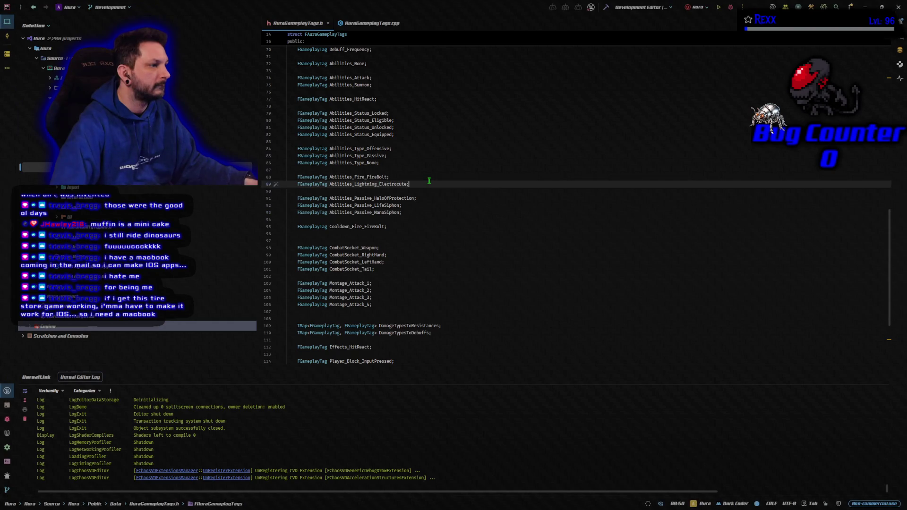
key(Return)
text(FGameplayTag Abilities_Arcane_ArcaneShards;)
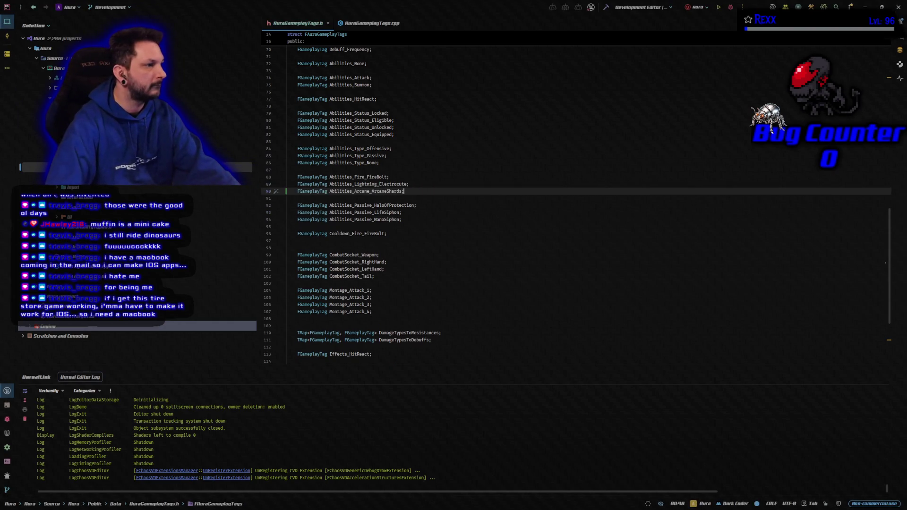
click(372, 22)
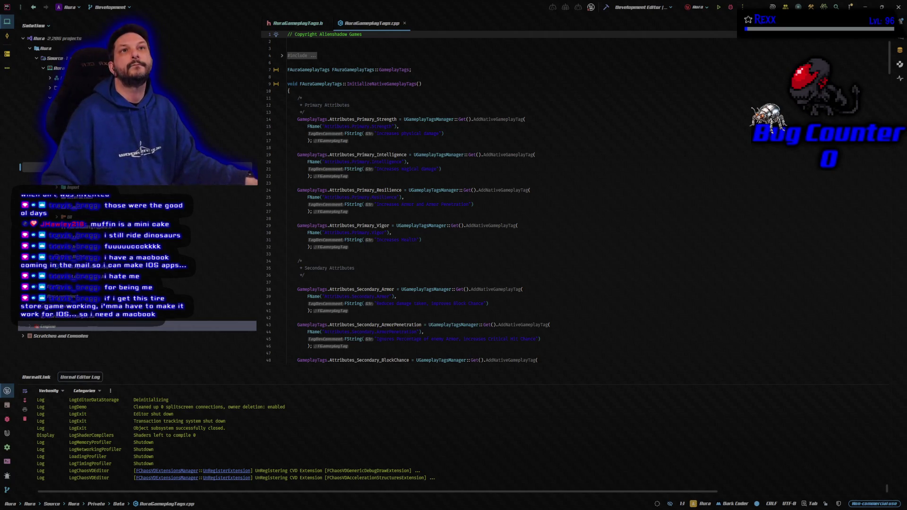
key(alt+Tab)
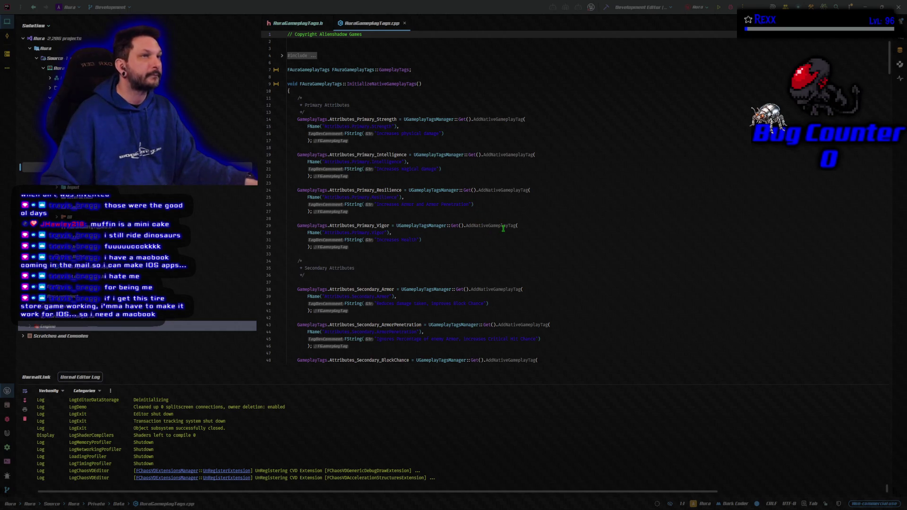
scroll(503, 228, down, 5)
scroll(494, 229, down, 15)
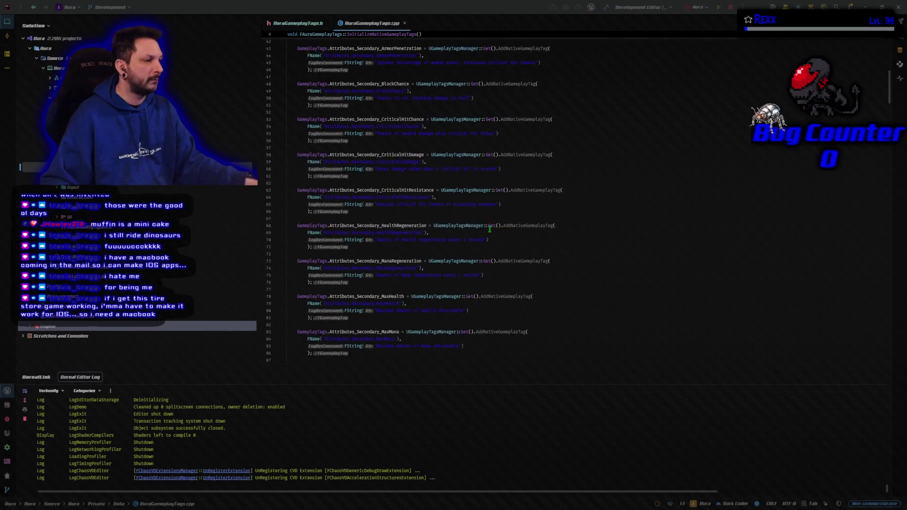
scroll(490, 229, down, 13)
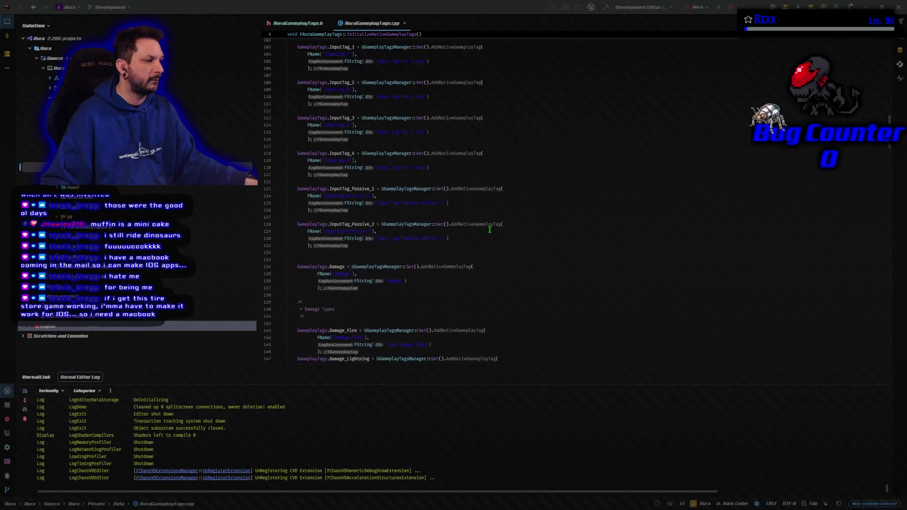
scroll(489, 230, down, 15)
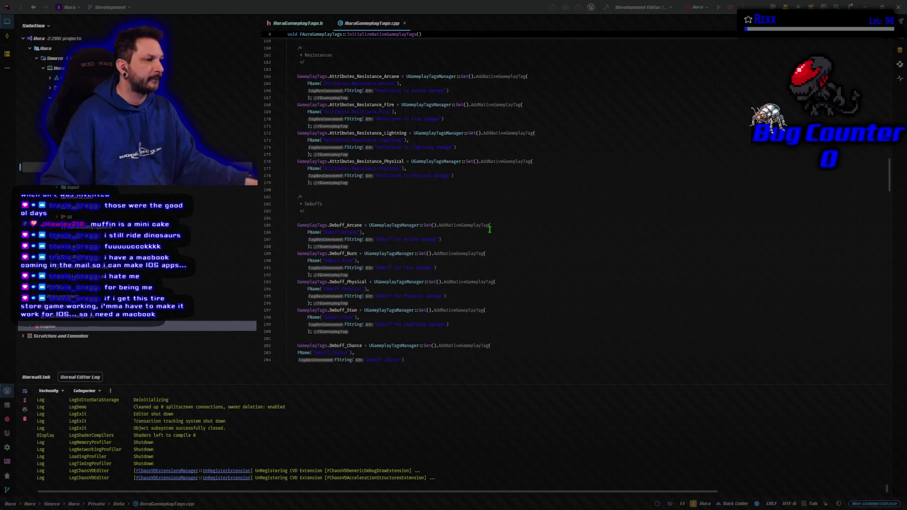
scroll(489, 230, down, 10)
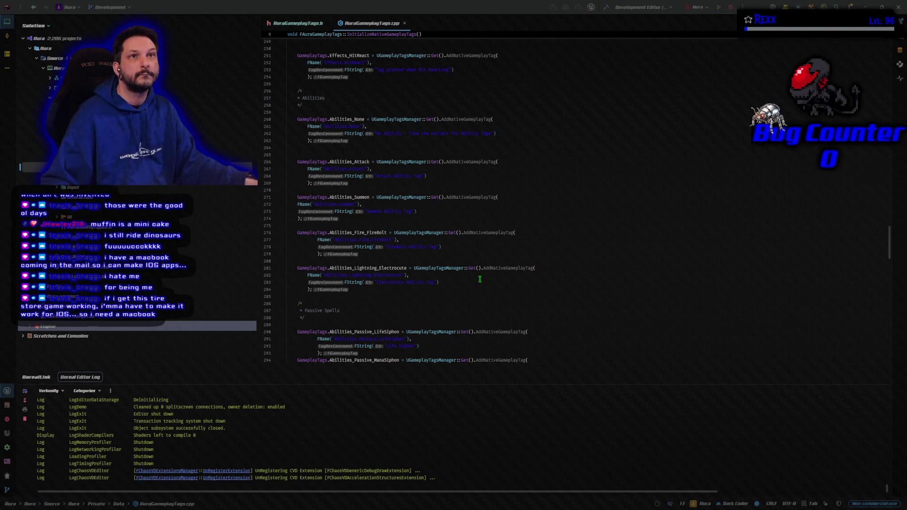
scroll(478, 281, down, 4)
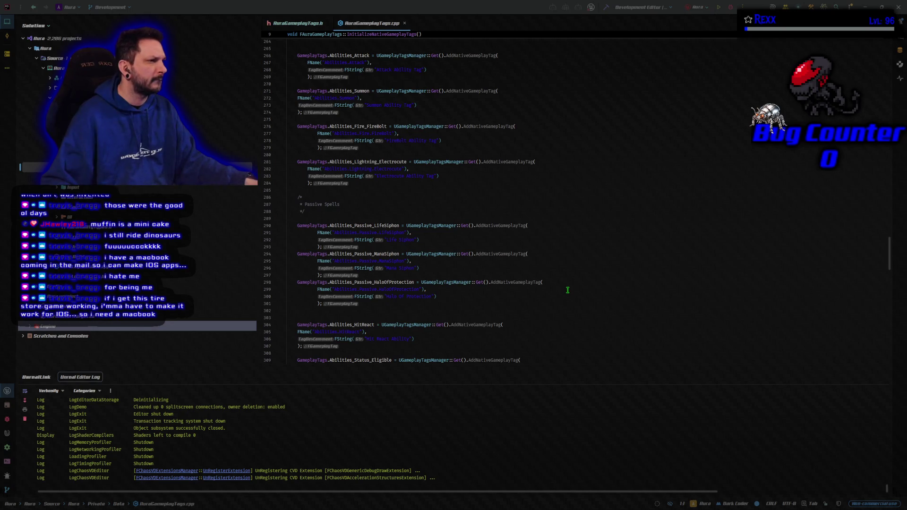
scroll(568, 290, up, 4)
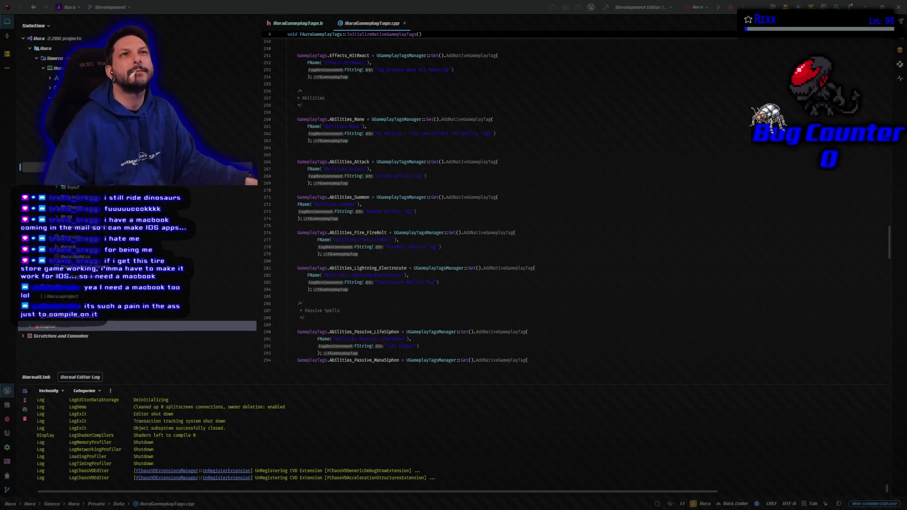
Insert a /* Offensive Spells */ comment header after the Abilities_Summon tag in AuraGameplayTags.cpp
click(374, 225)
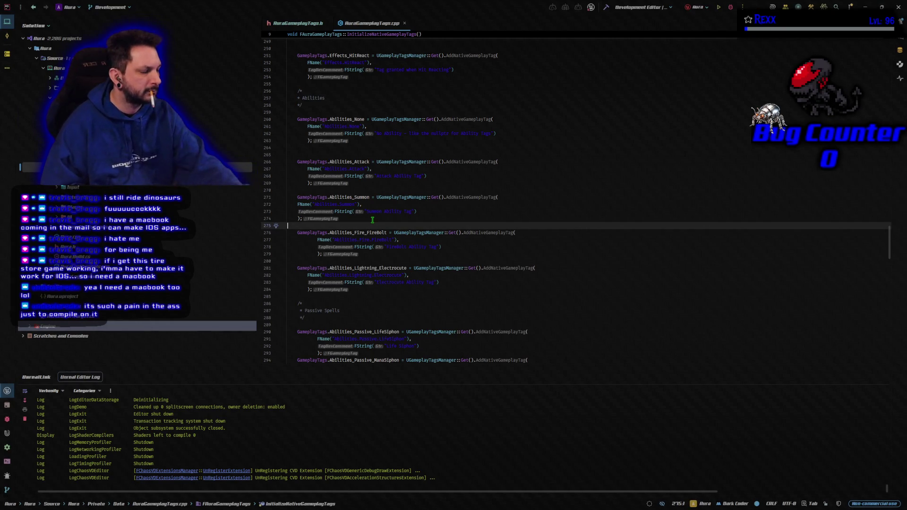
key(Return)
key(Return)
key(Up)
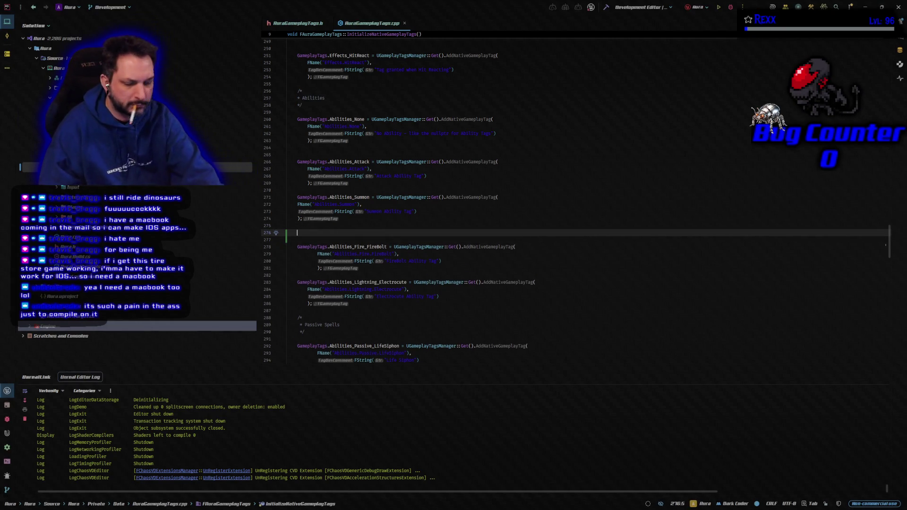
text(/*  * Offensive Spells  */)
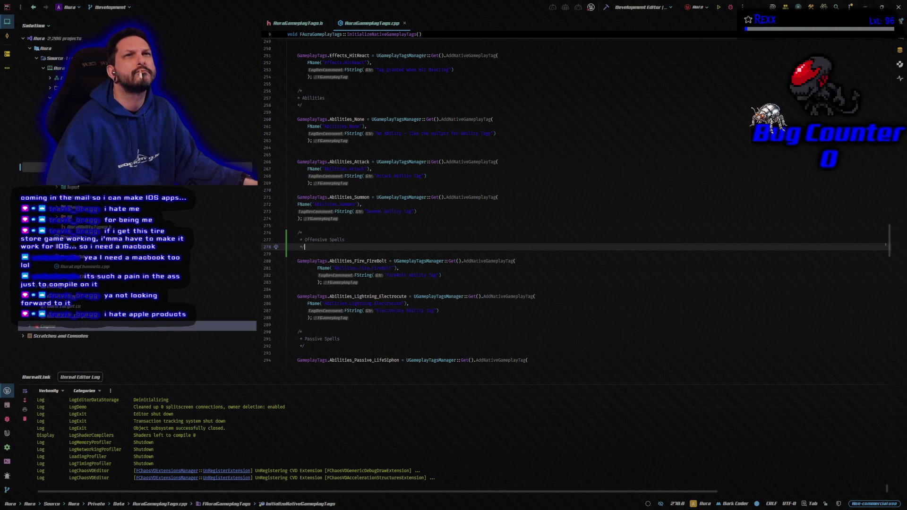
scroll(500, 283, down, 2)
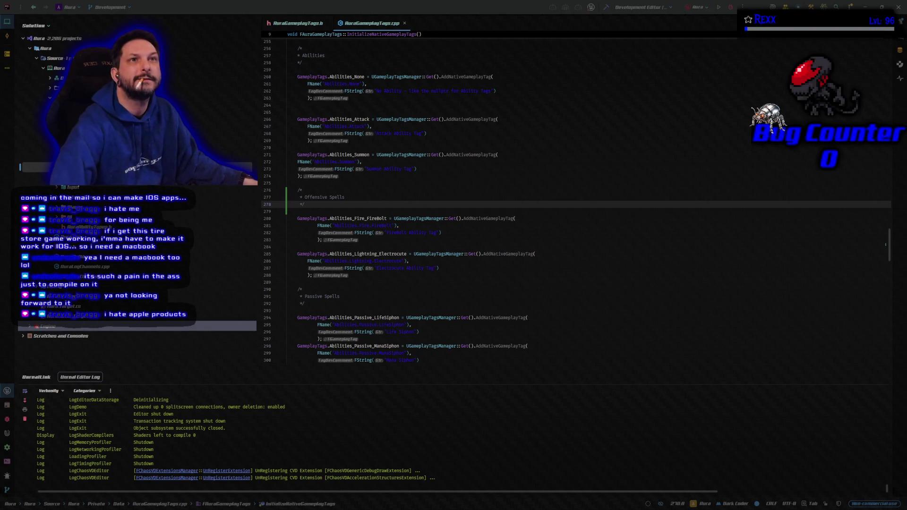
Register the Abilities_Arcane_ArcaneShards native tag below Electrocute, then rebuild the project
click(437, 285)
key(Return)
key(Return)
key(BackSpace)
key(ctrl+v)
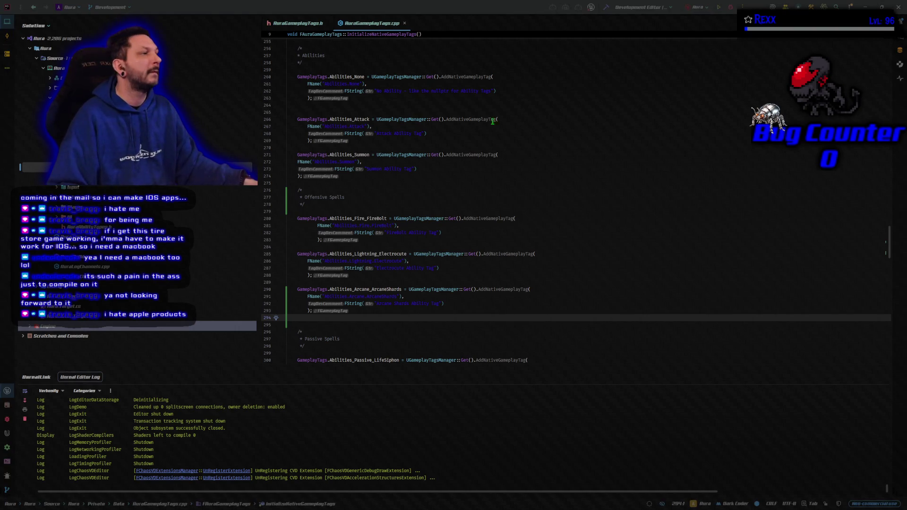
click(608, 9)
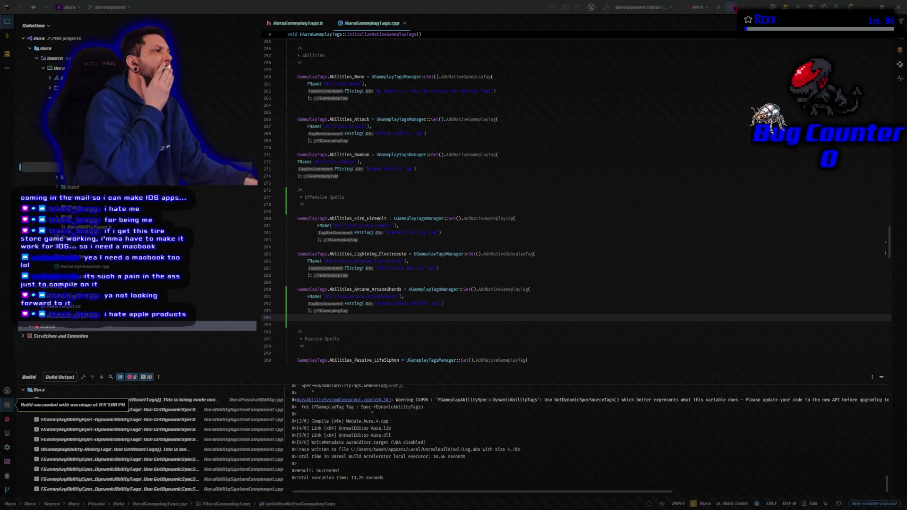
key(ctrl+shift+b)
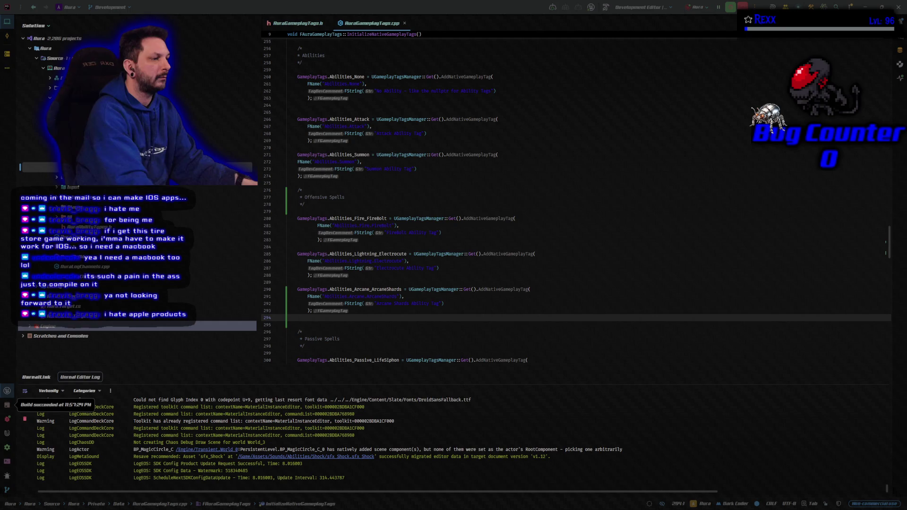
Back in Unreal, close the MI_MagicCircle_Blue, BP_AuraCharacter and BP_MagicCircle editor tabs
key(alt+Tab)
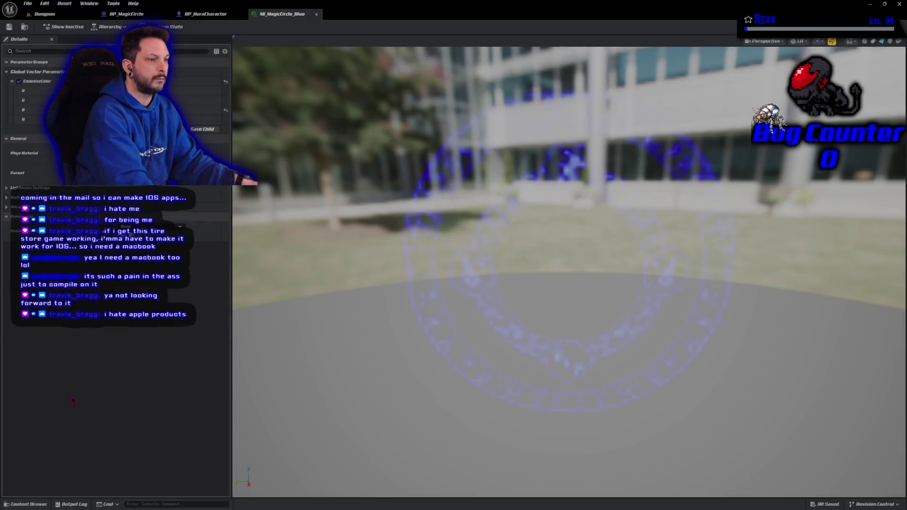
middle_click(273, 17)
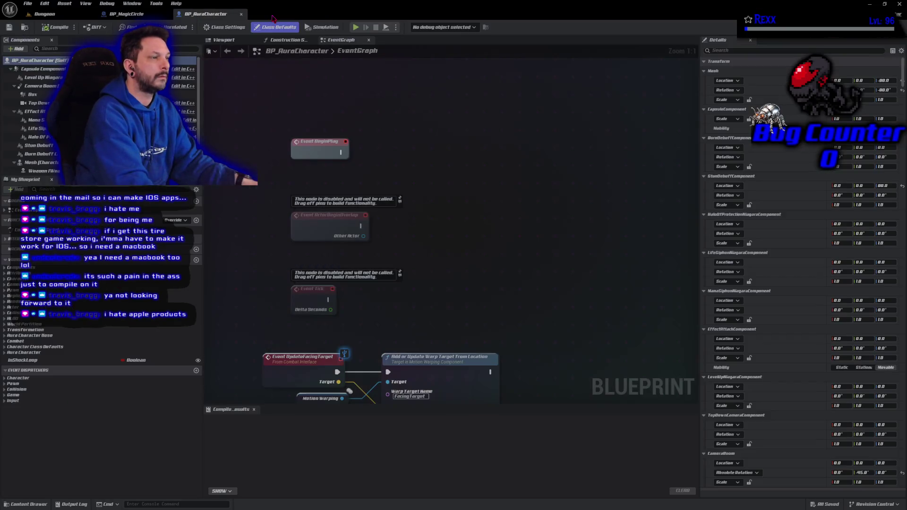
click(106, 15)
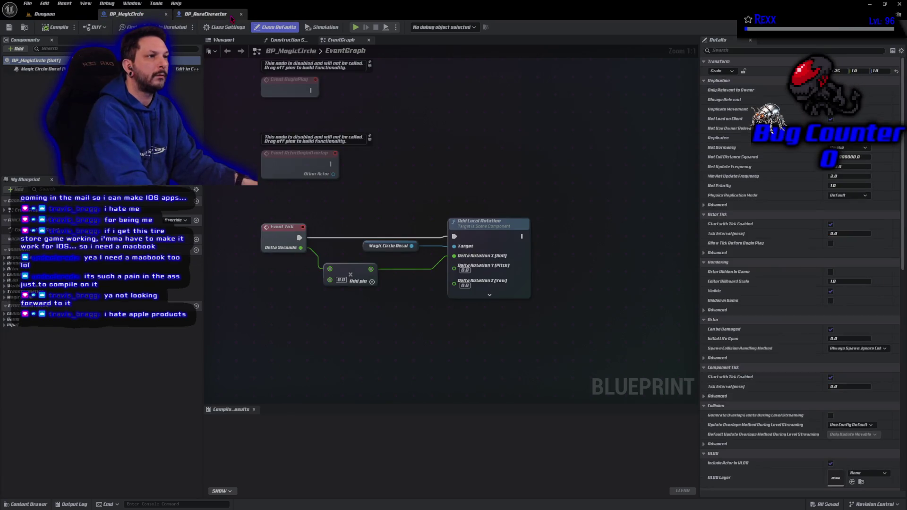
middle_click(231, 17)
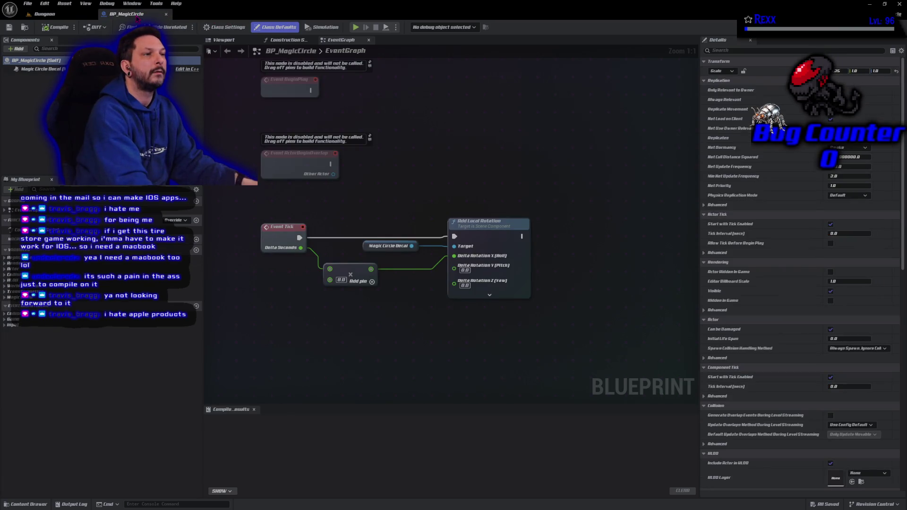
middle_click(136, 18)
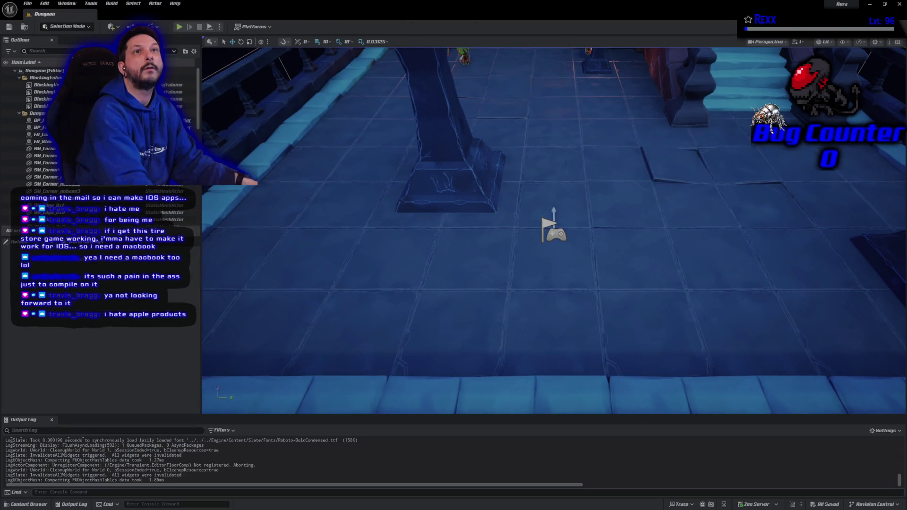
Browse the Content Drawer to Blueprints/AbilitySystem/Aura/Abilities/Arcane/ArcaneShards
click(29, 504)
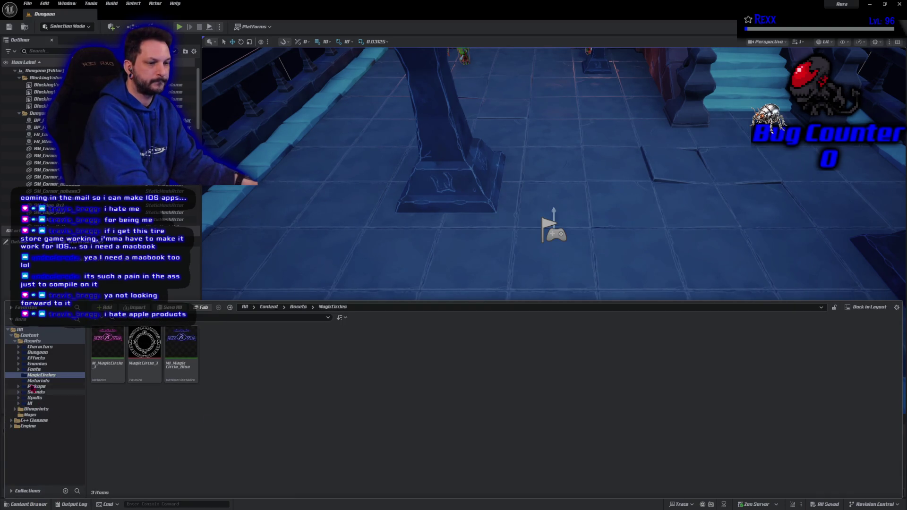
click(15, 341)
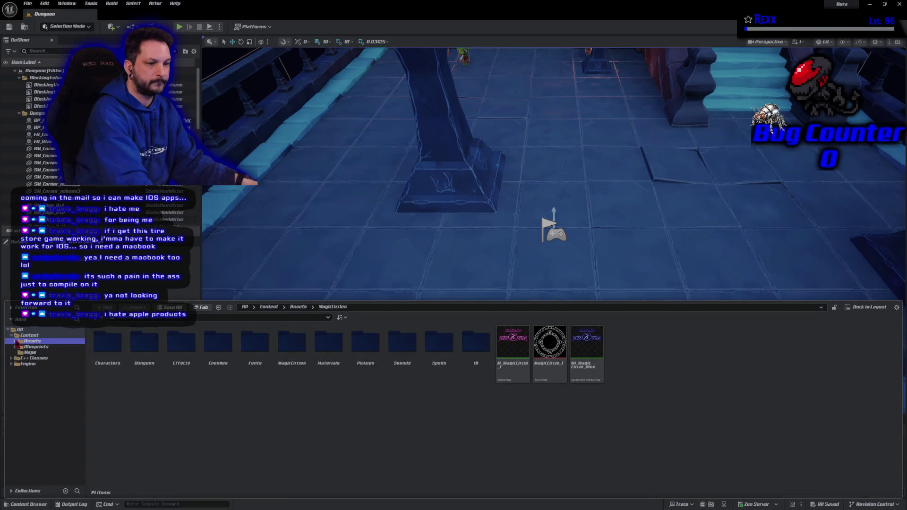
click(33, 346)
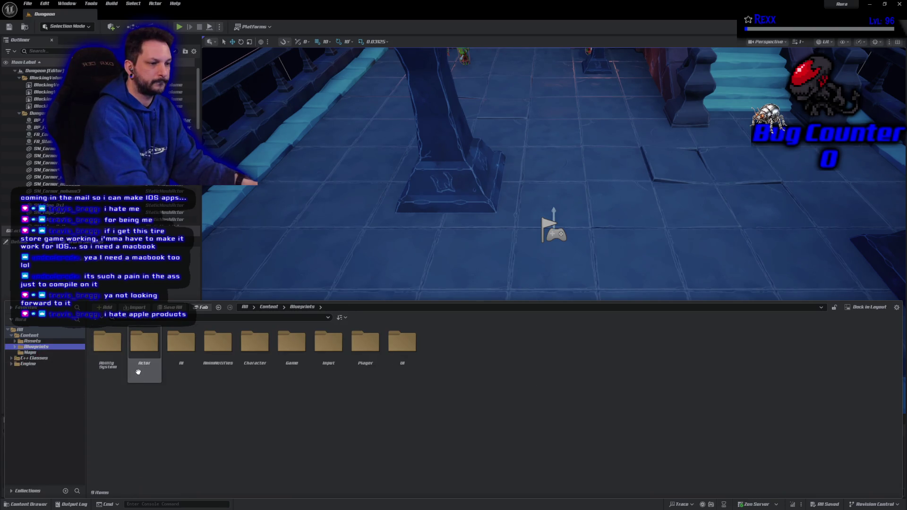
click(181, 345)
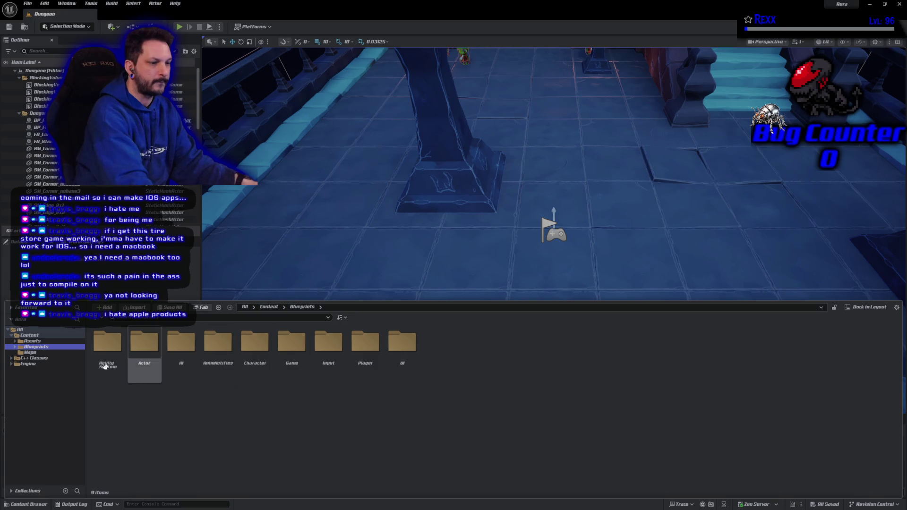
double_click(110, 366)
double_click(100, 365)
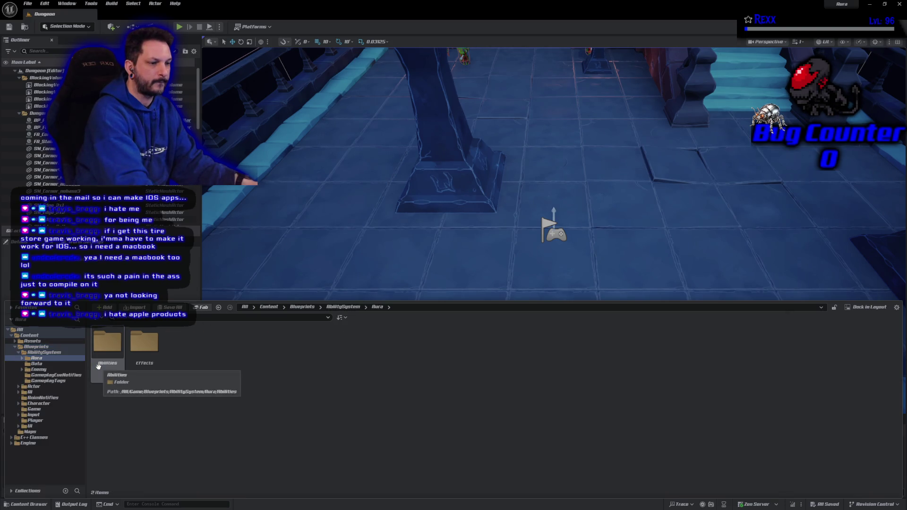
double_click(99, 366)
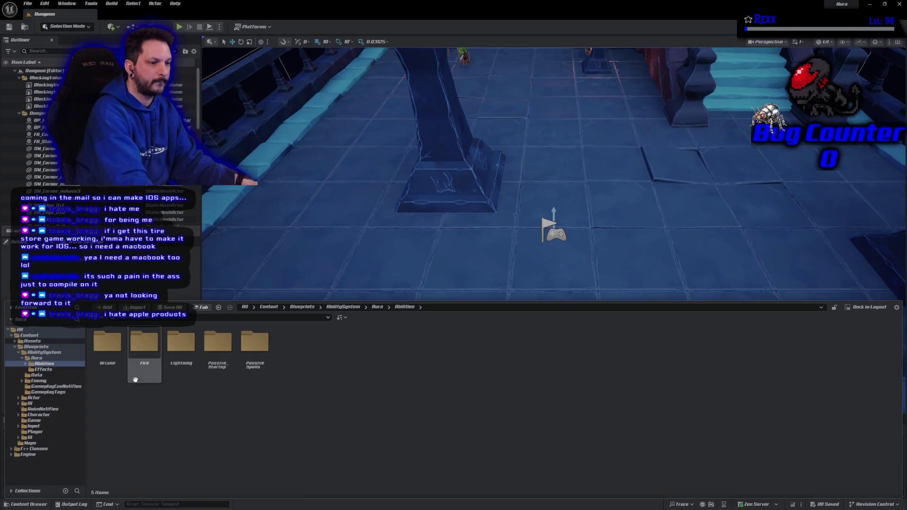
double_click(107, 349)
double_click(107, 354)
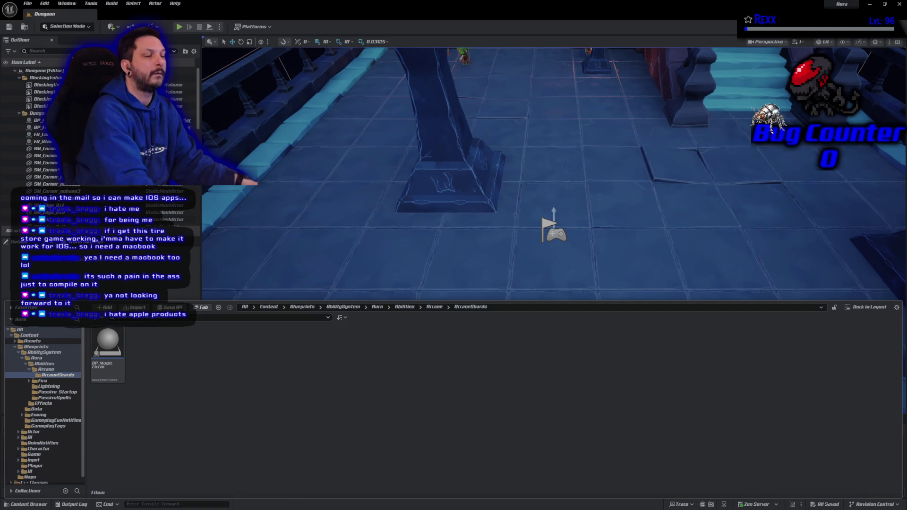
right_click(195, 409)
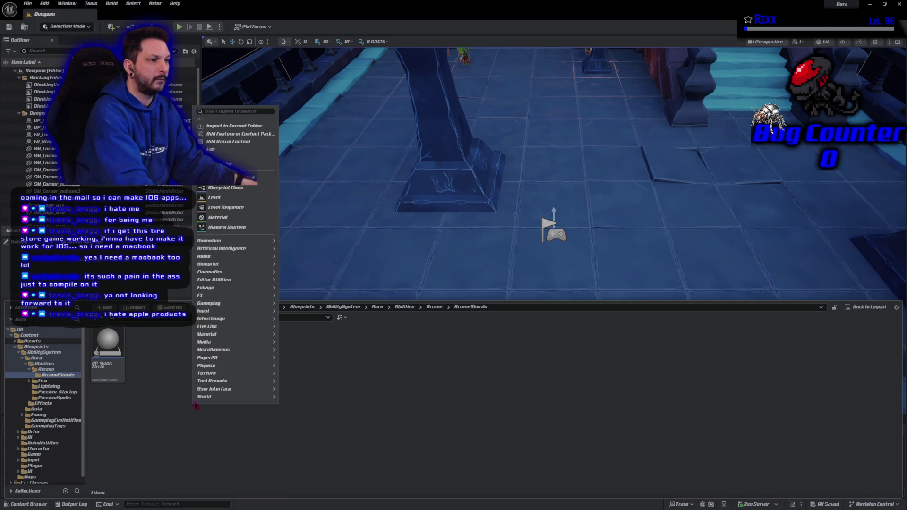
Create a new Blueprint class with AuraDamageGameplayAbility as its parent
click(226, 187)
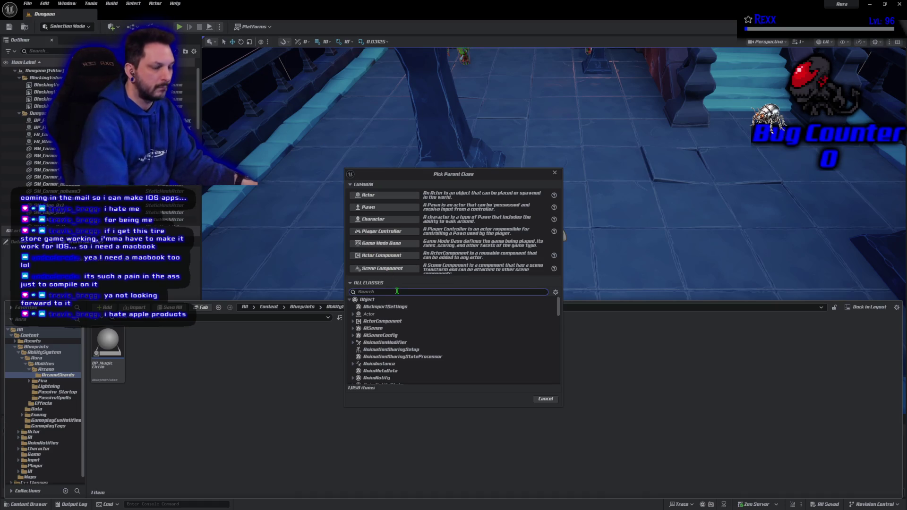
text(aura)
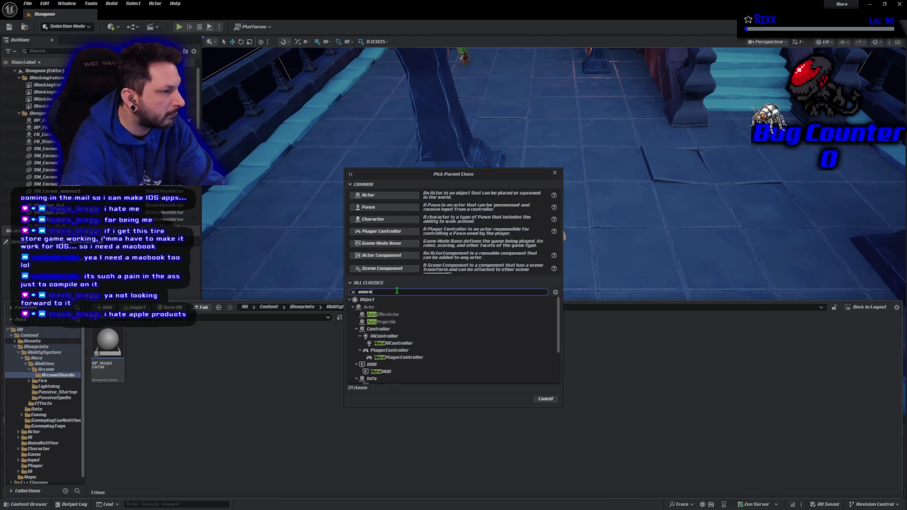
key(BackSpace)
text(a)
click(425, 324)
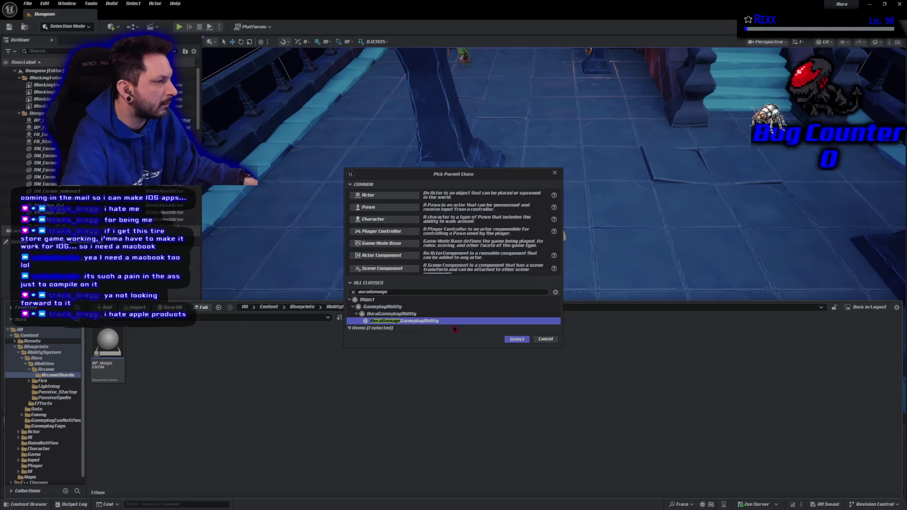
click(519, 339)
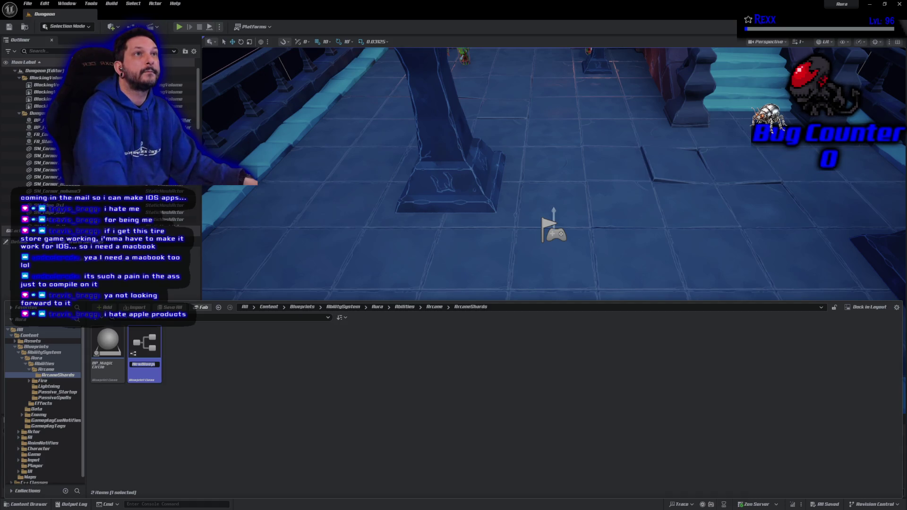
Name the blueprint GA_ArcaneShards, open it in the editor and save it
click(147, 363)
double_click(147, 363)
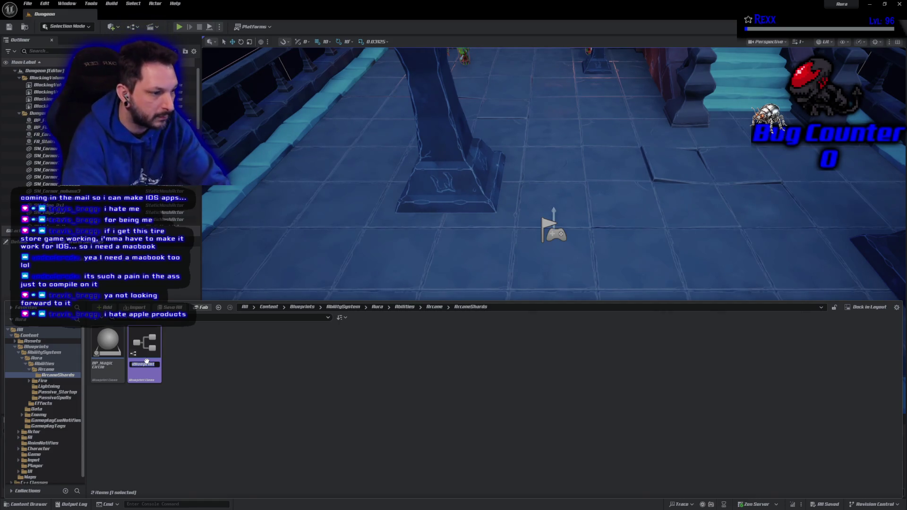
text(GA_Ar)
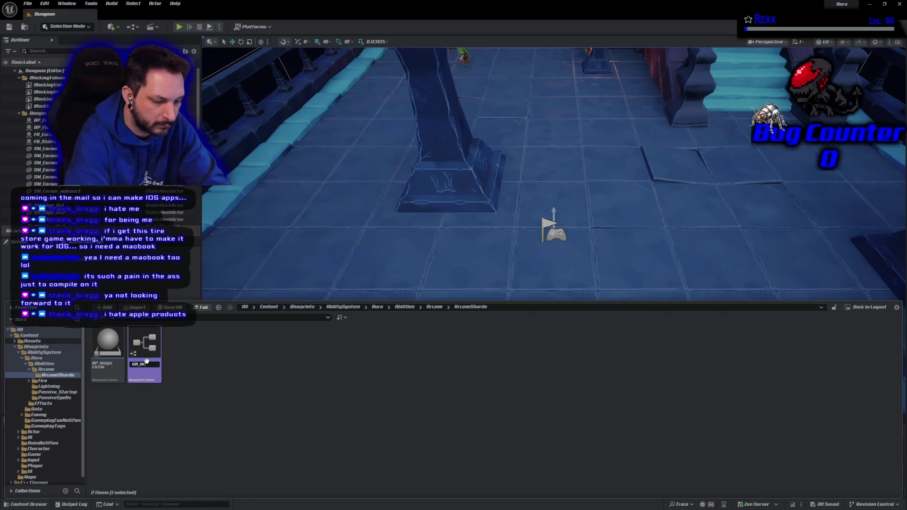
text(caneShards)
key(Return)
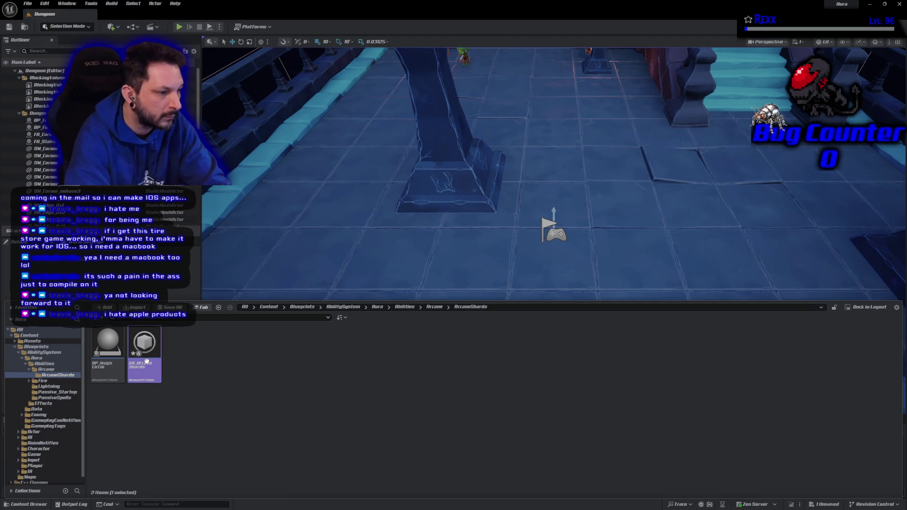
double_click(146, 361)
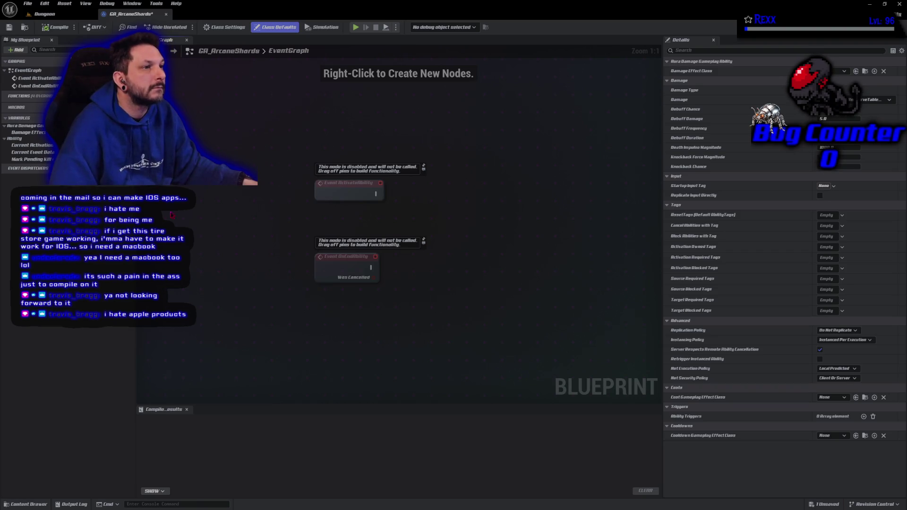
click(9, 27)
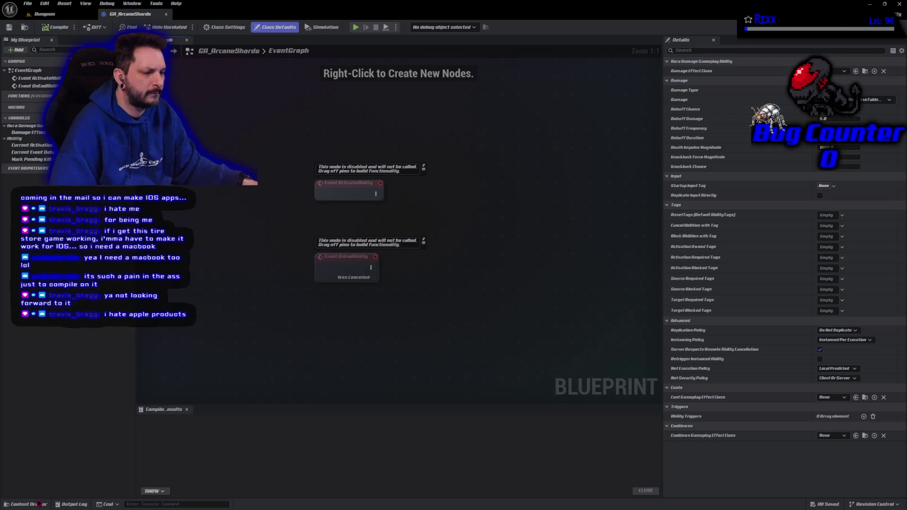
Open WBP_Overlay from the Blueprints > UI > Overlay folder
click(39, 503)
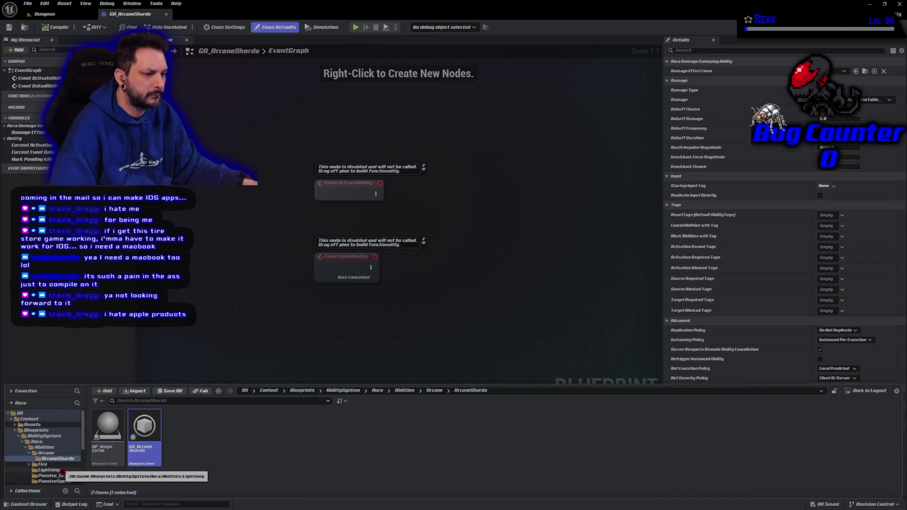
scroll(61, 471, down, 4)
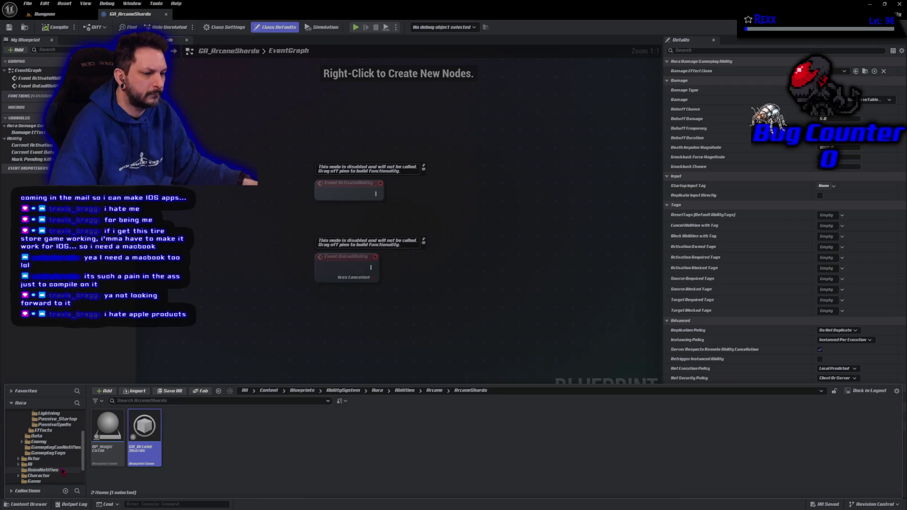
scroll(62, 472, down, 3)
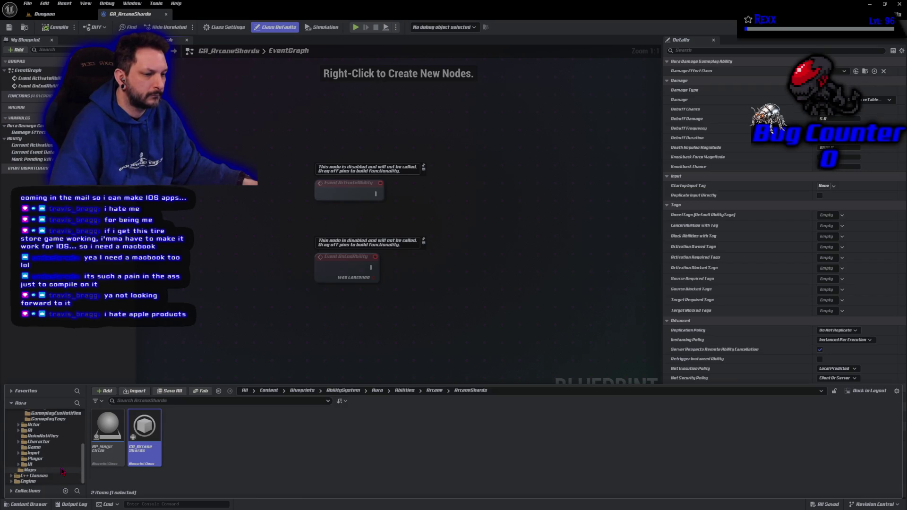
click(30, 464)
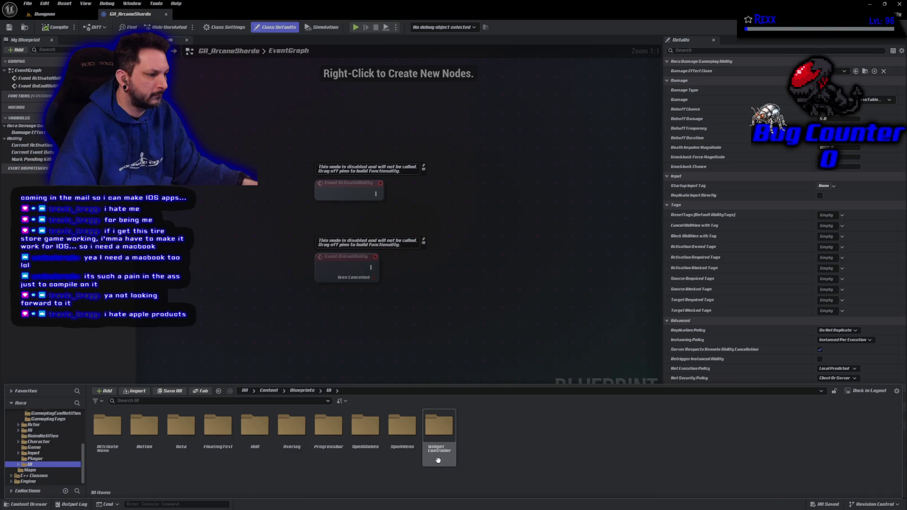
double_click(292, 451)
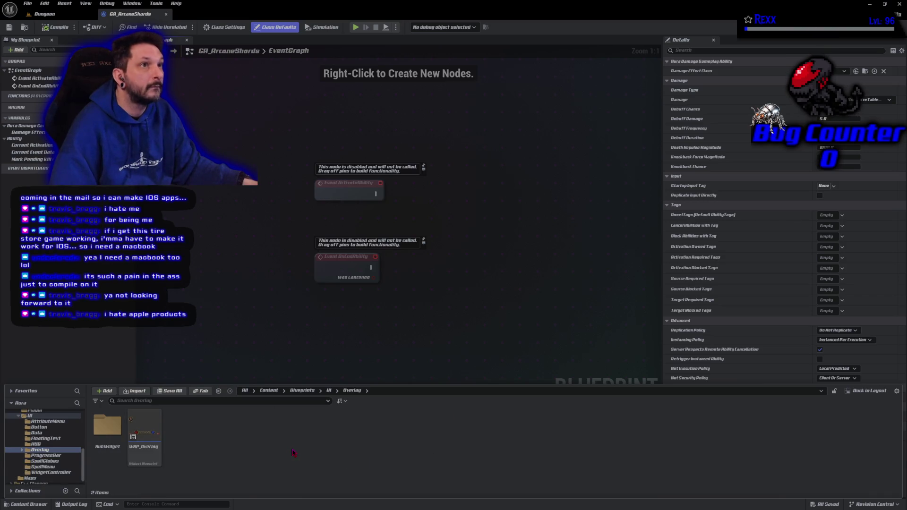
double_click(143, 455)
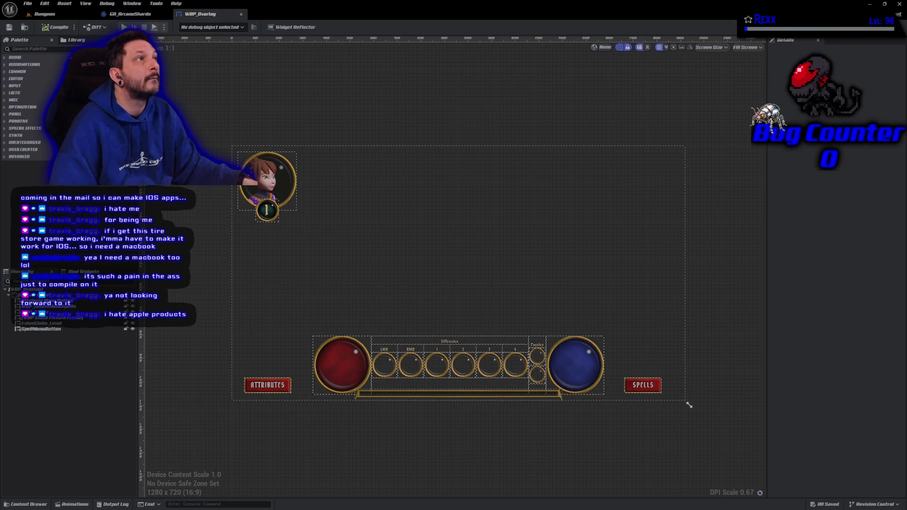
Anchor the SPELLS button to the bottom-right corner and save the overlay
click(640, 385)
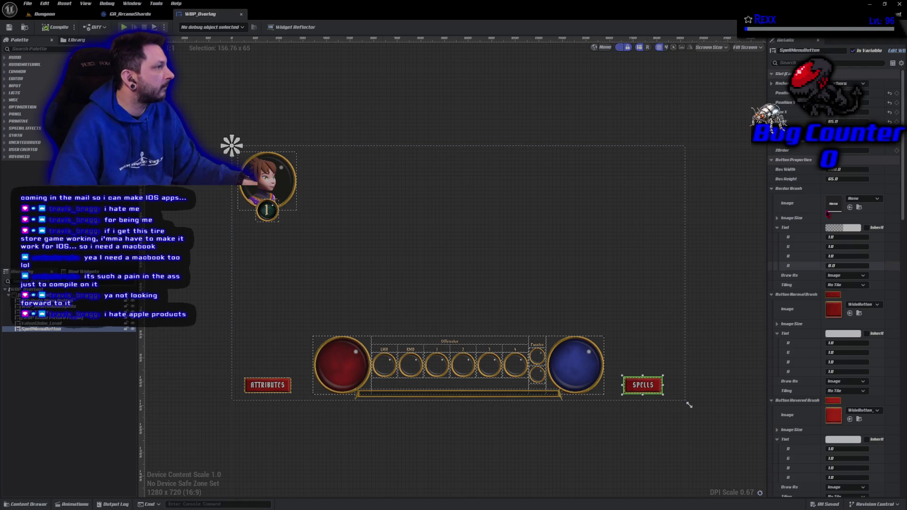
click(771, 85)
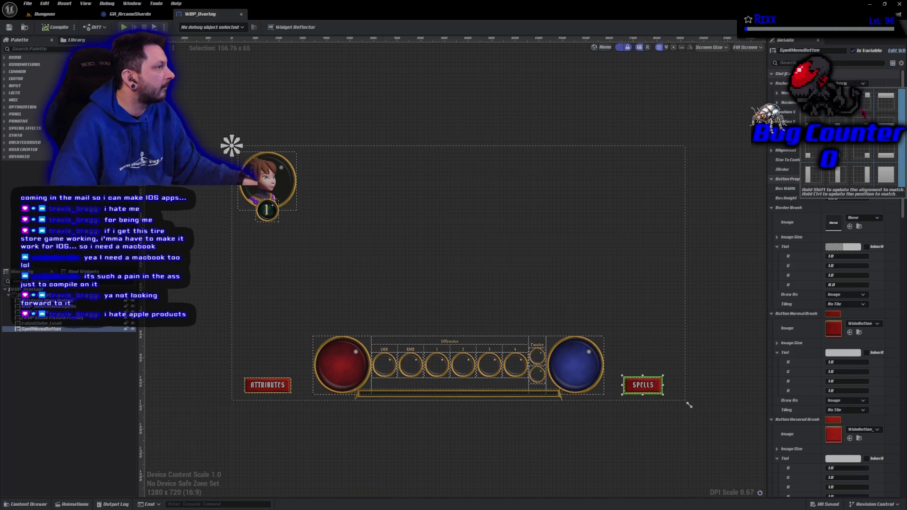
drag(231, 145, 685, 401)
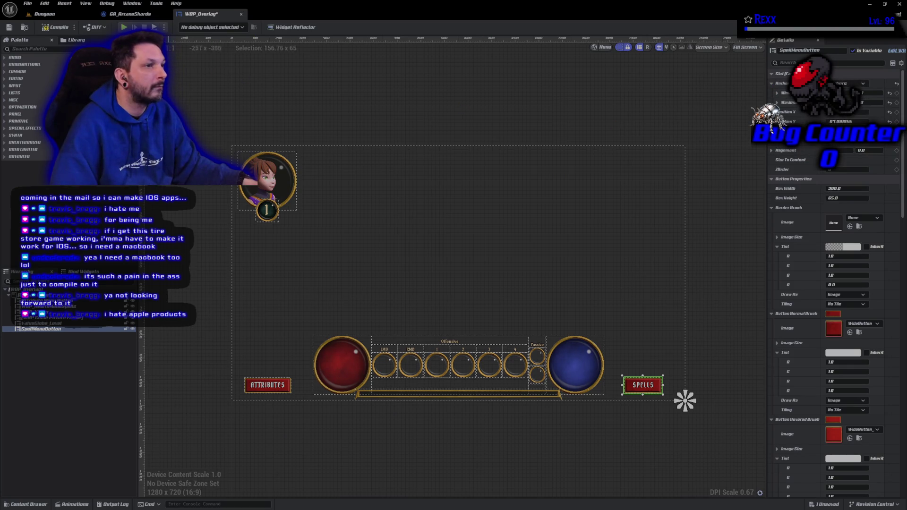
click(10, 27)
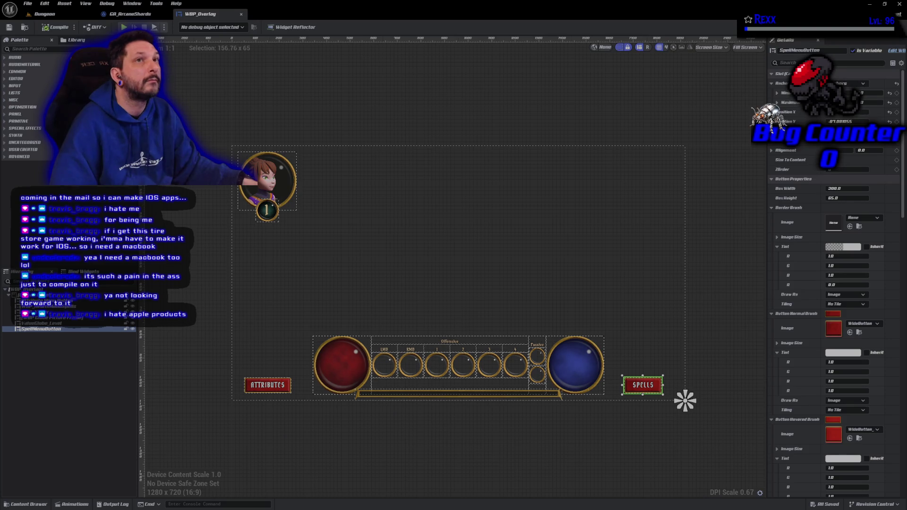
Anchor the ATTRIBUTES button to the bottom-left corner, compile and save
click(267, 385)
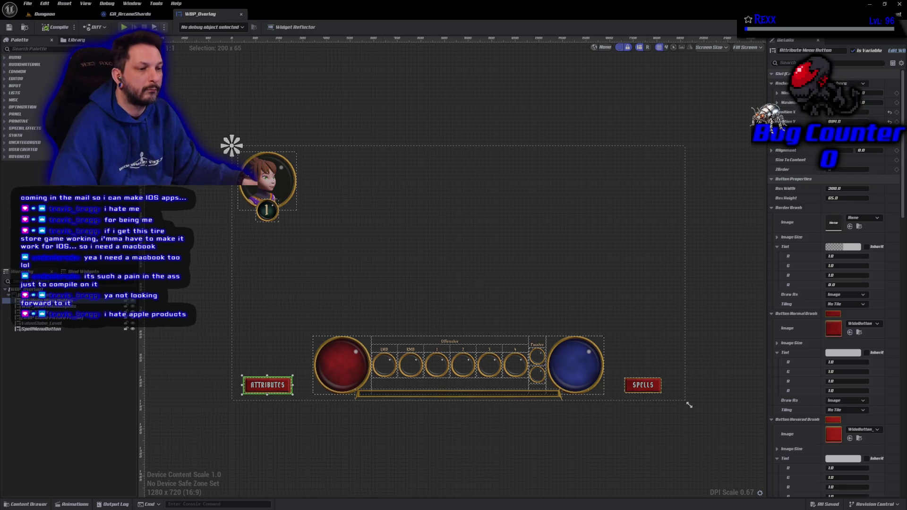
key(ctrl+z)
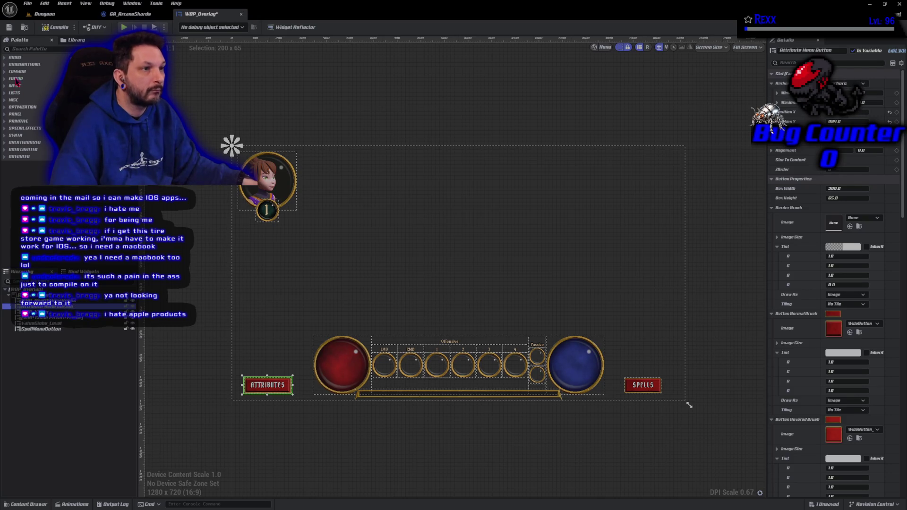
click(54, 27)
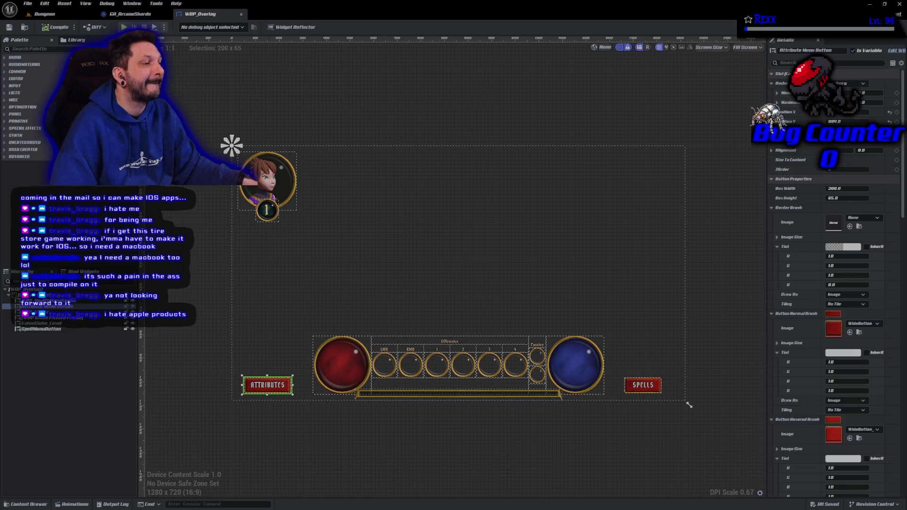
click(850, 83)
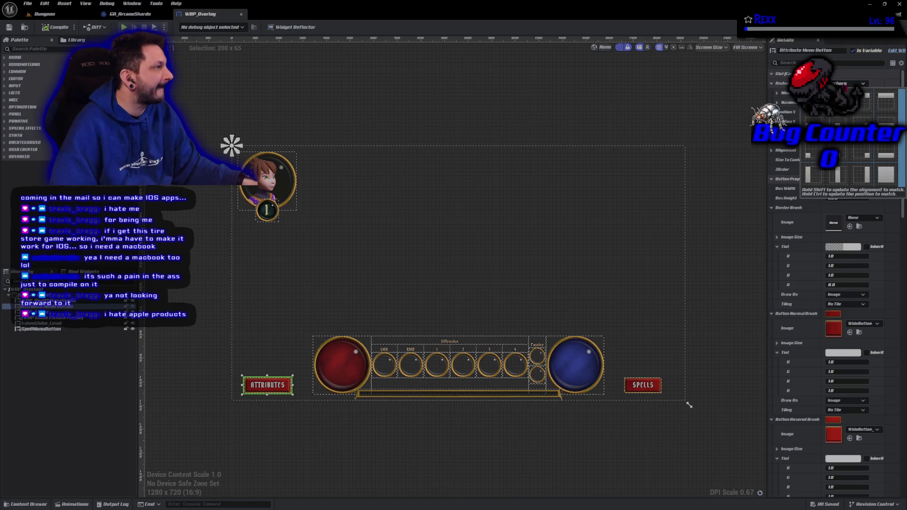
ctrl+click(810, 154)
click(253, 101)
key(ctrl+s)
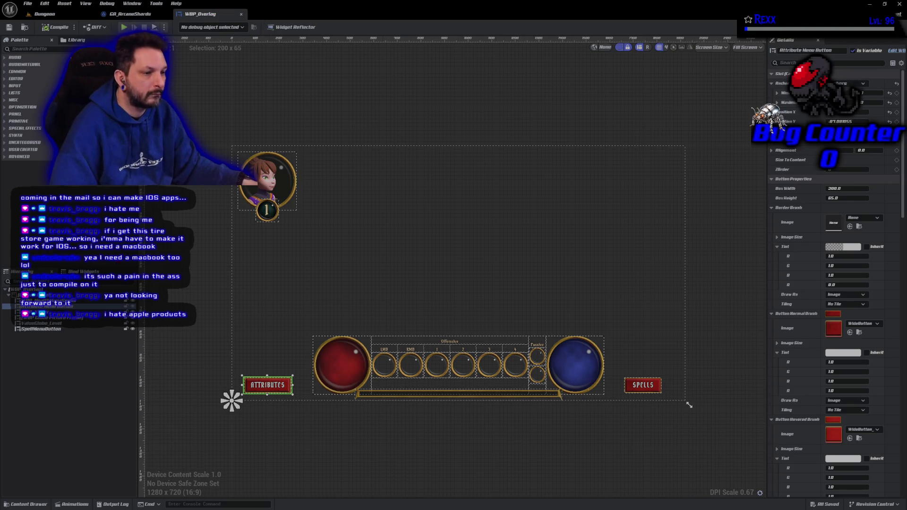
Reorder AttributeMenuButton in the Hierarchy, recompile, and close WBP_Overlay
drag(47, 306, 68, 323)
click(55, 27)
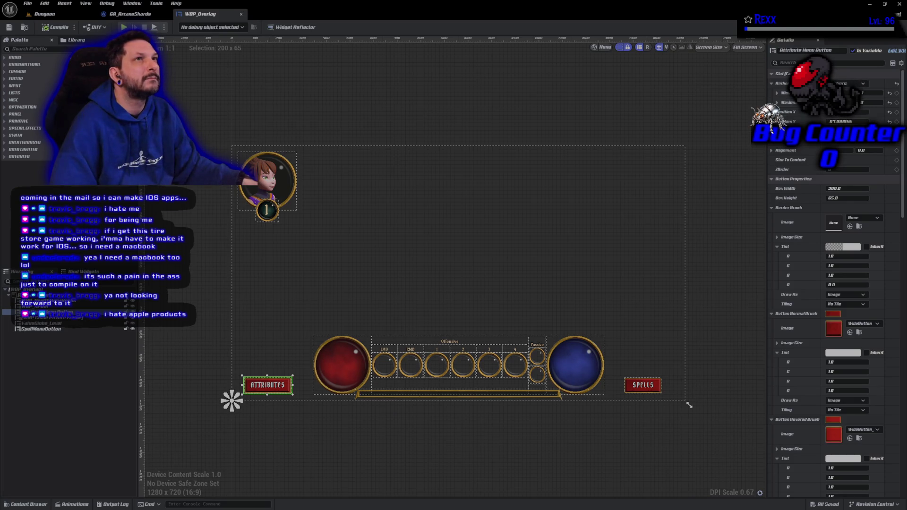
middle_click(201, 18)
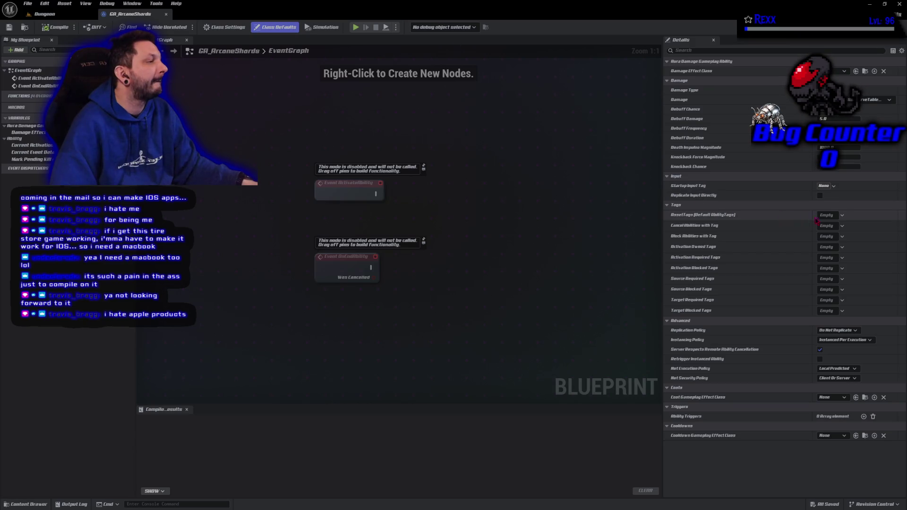
Add the asset tag Abilities.Arcane.ArcaneShards to GA_ArcaneShards, then compile and save the blueprint
click(824, 216)
click(804, 261)
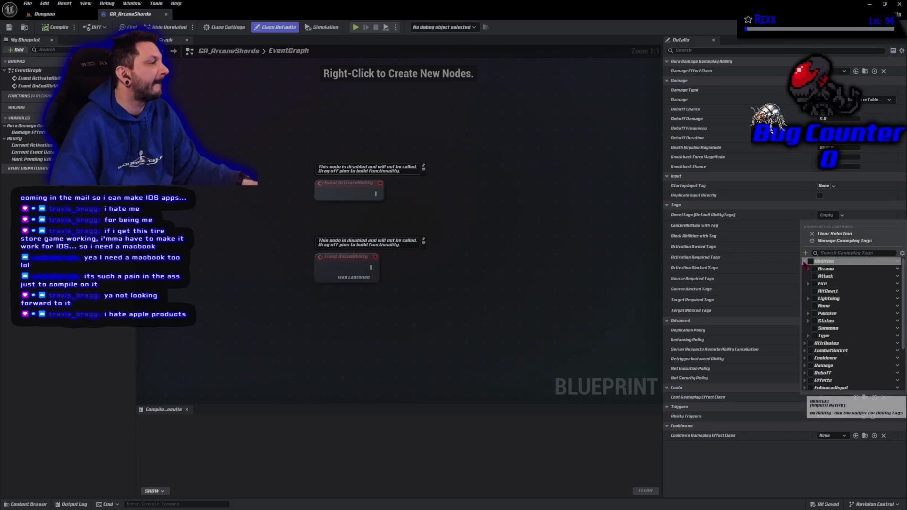
click(808, 269)
click(818, 276)
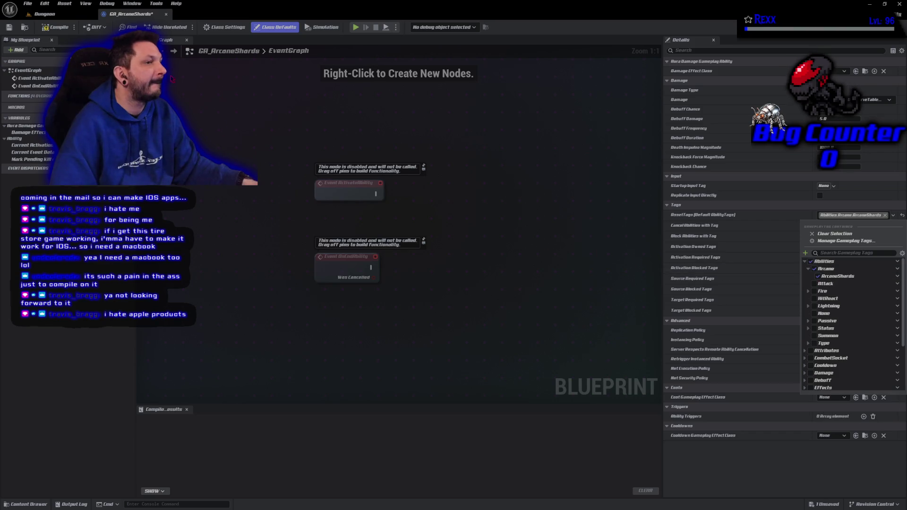
click(55, 27)
click(56, 27)
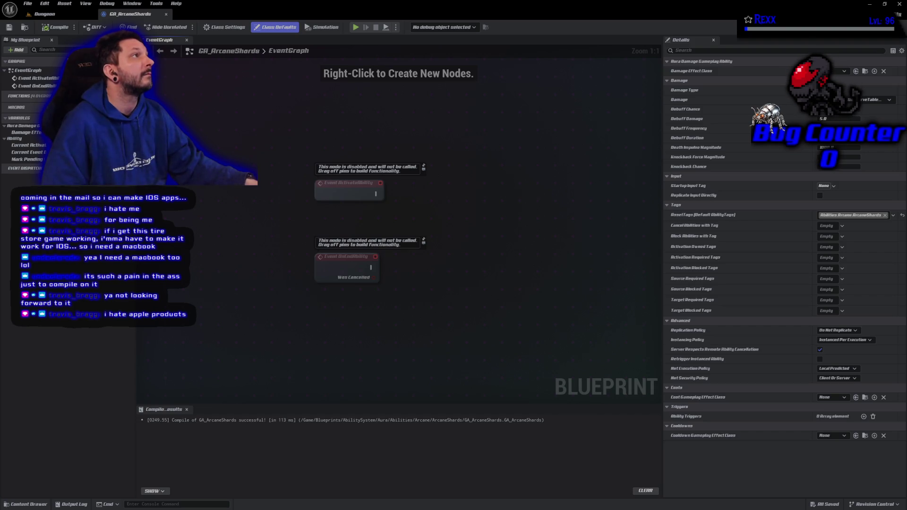
Set the ability's damage effect class to GE_Damage, compile, and save all assets
click(839, 71)
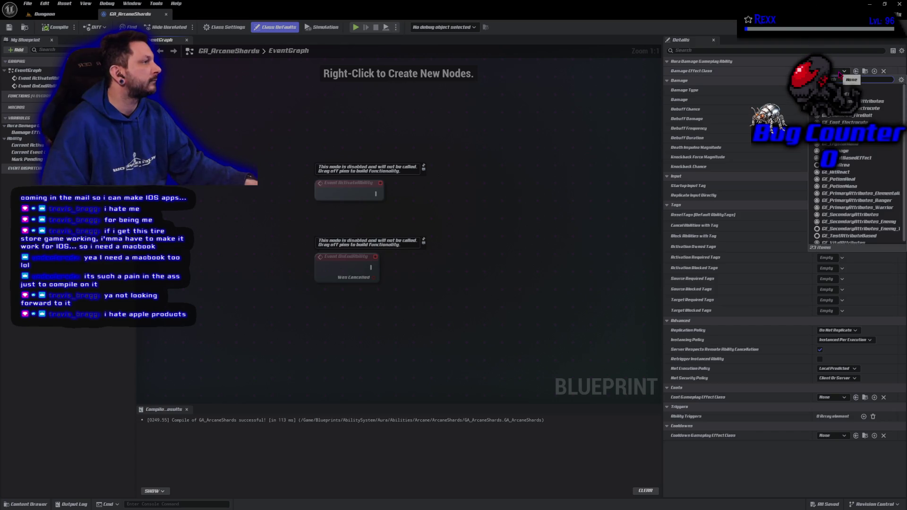
click(841, 151)
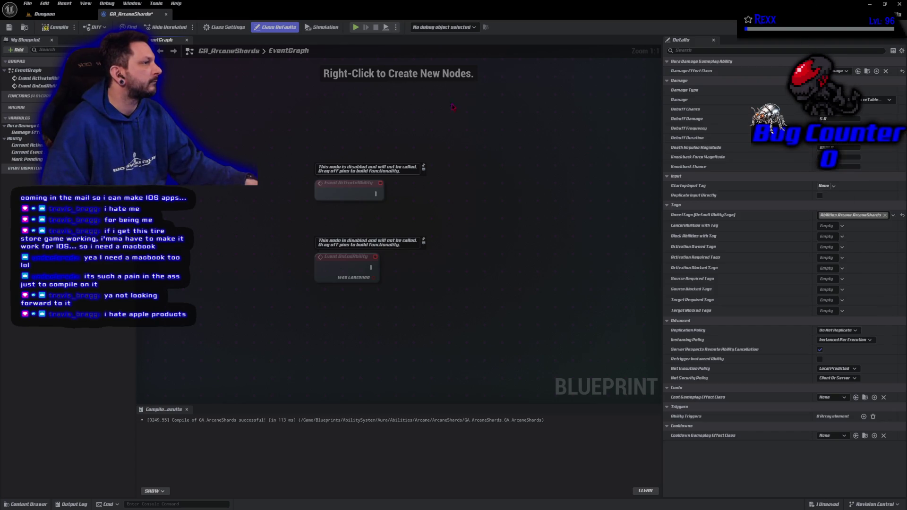
click(55, 27)
click(27, 4)
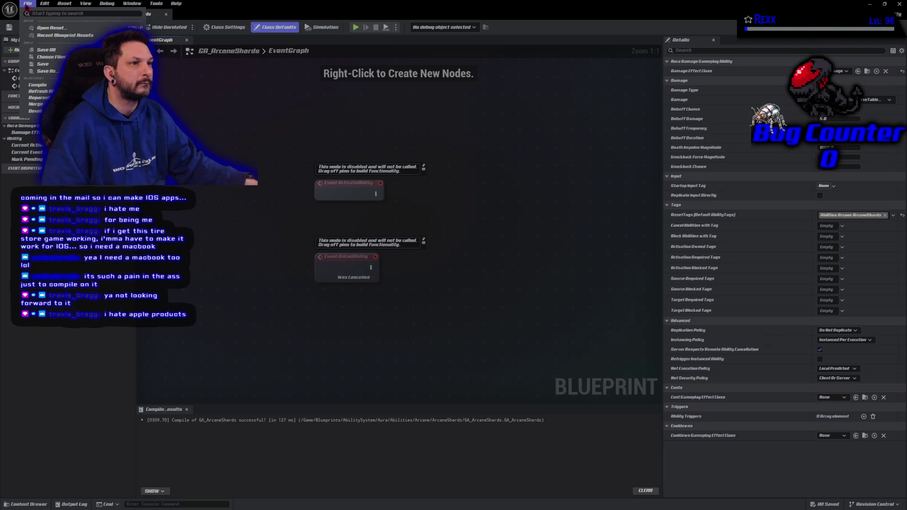
click(46, 51)
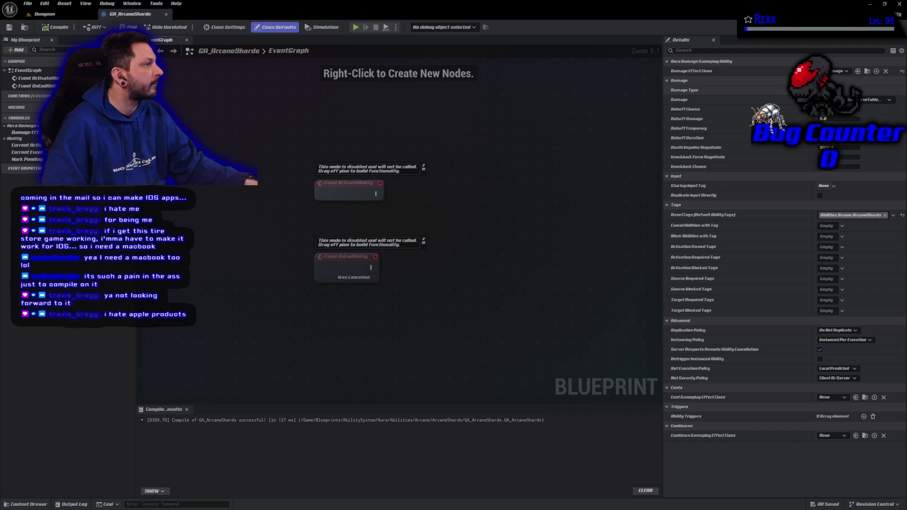
Give the ability the Arcane damage tag, recompile, and save all assets
click(892, 215)
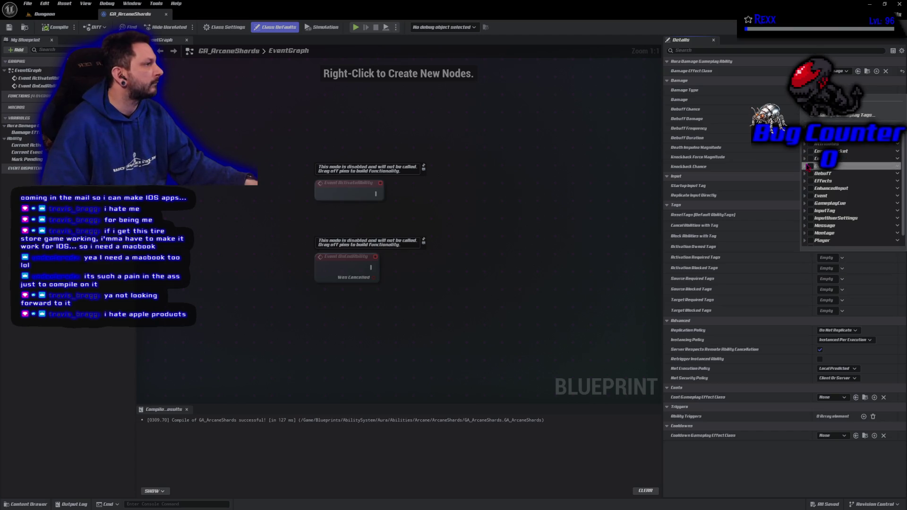
click(804, 165)
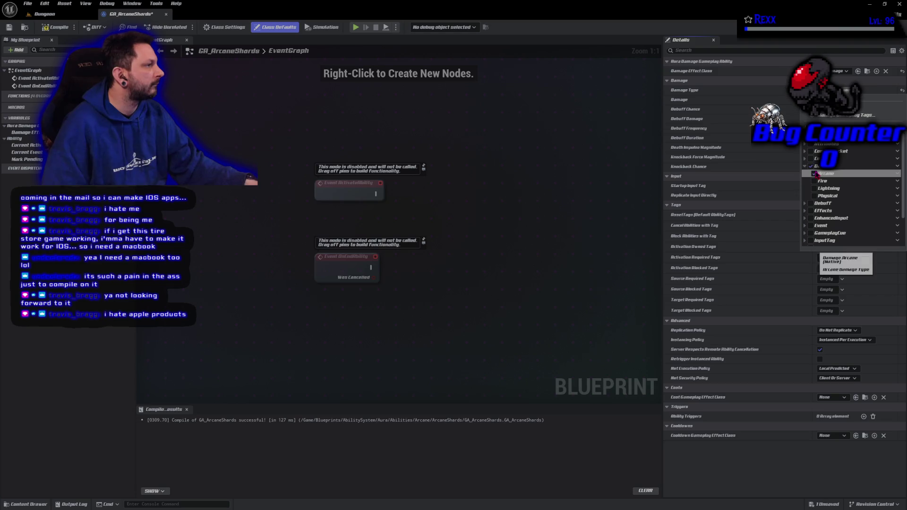
click(814, 173)
click(57, 27)
click(27, 3)
click(50, 51)
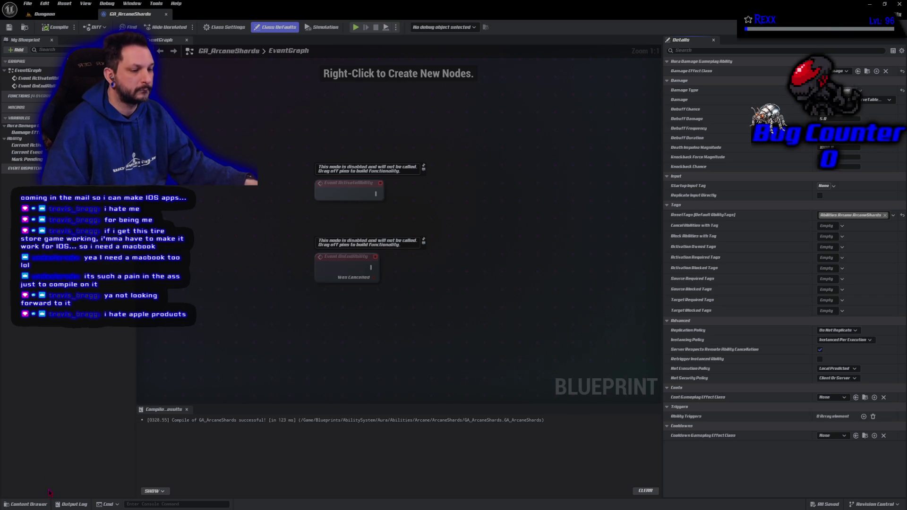
click(28, 504)
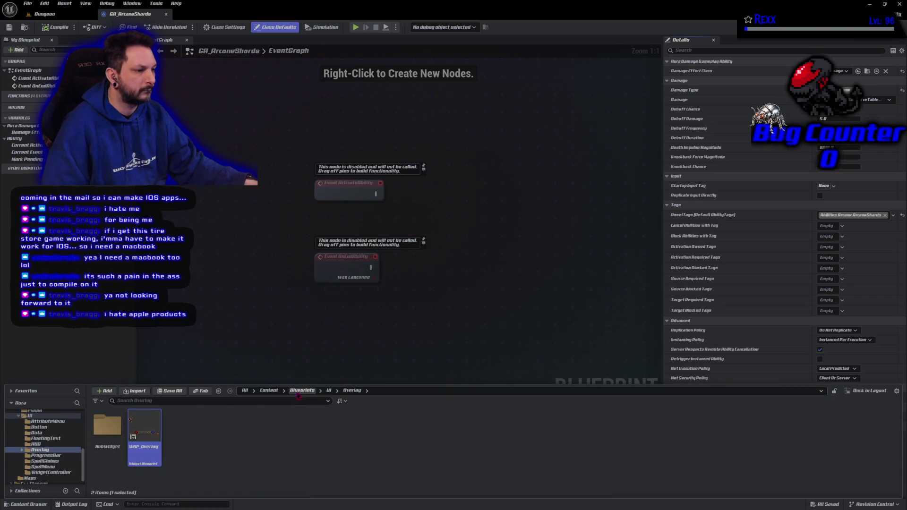
Browse to Blueprints > AbilitySystem > Data and open DA_AbilityInfo
click(302, 390)
double_click(108, 427)
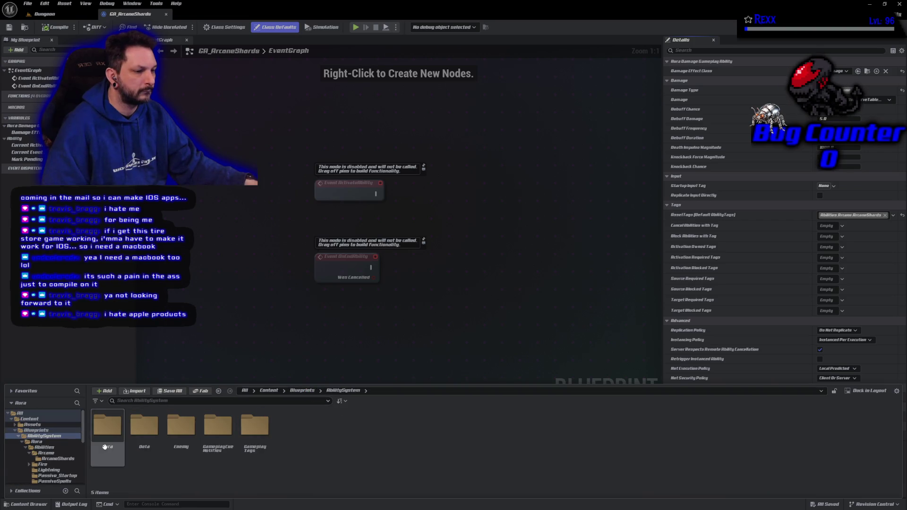
double_click(150, 439)
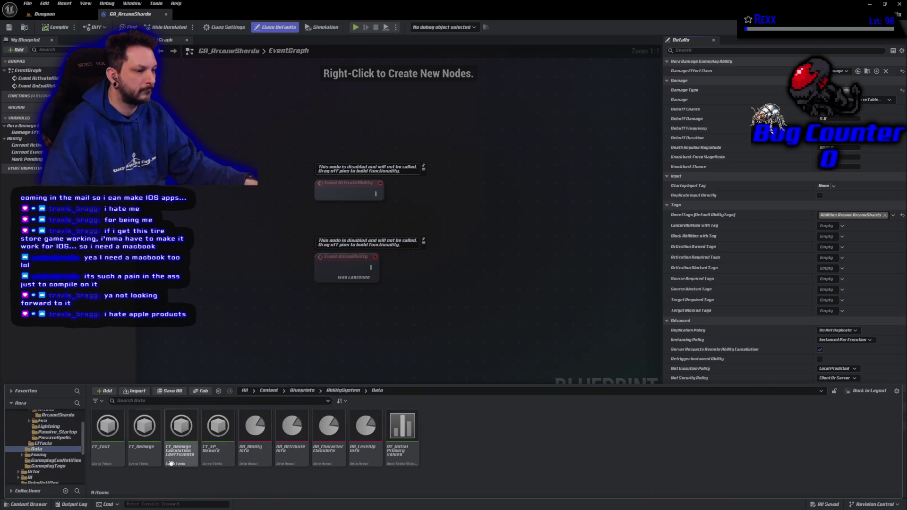
double_click(255, 427)
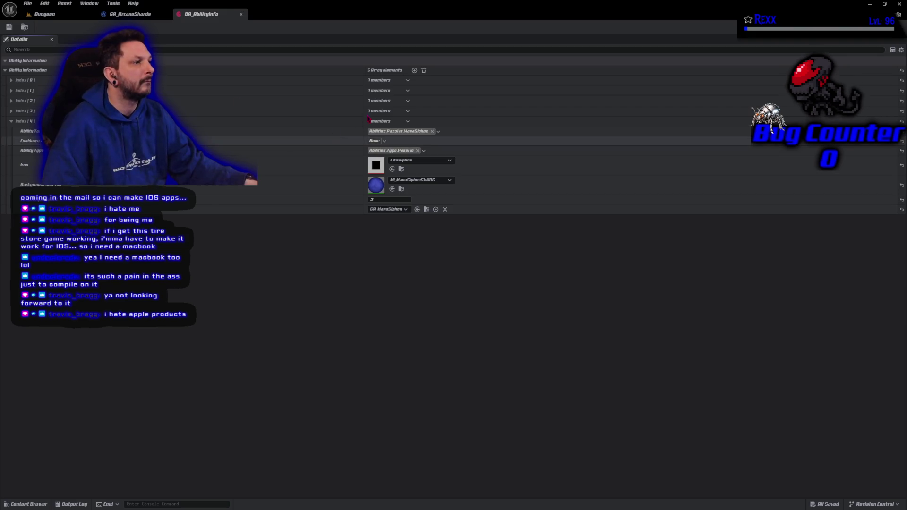
Add a sixth Ability Information entry with ability tag Abilities.Arcane.ArcaneShards and save
click(415, 70)
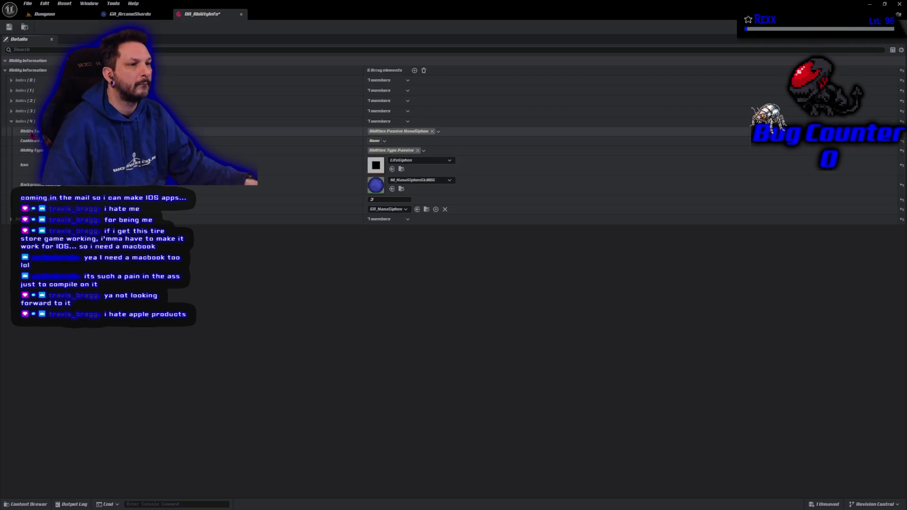
click(12, 121)
click(11, 132)
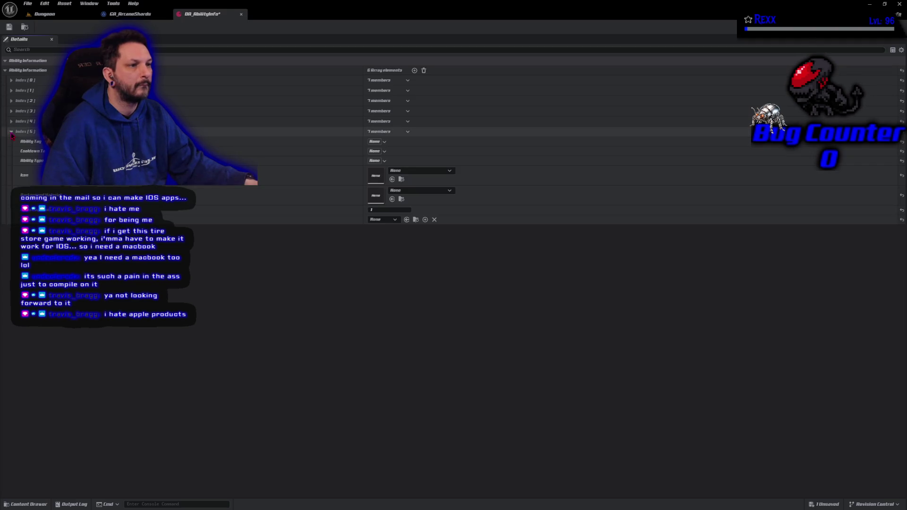
click(382, 142)
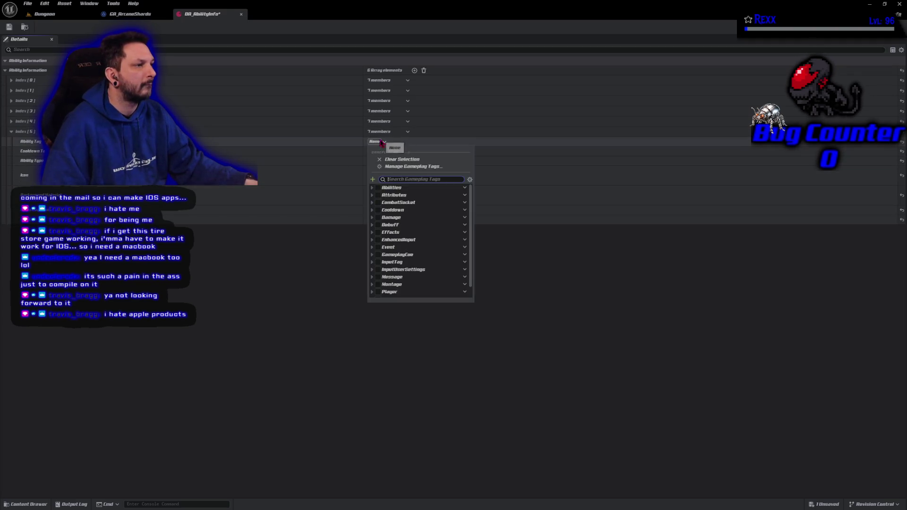
click(378, 188)
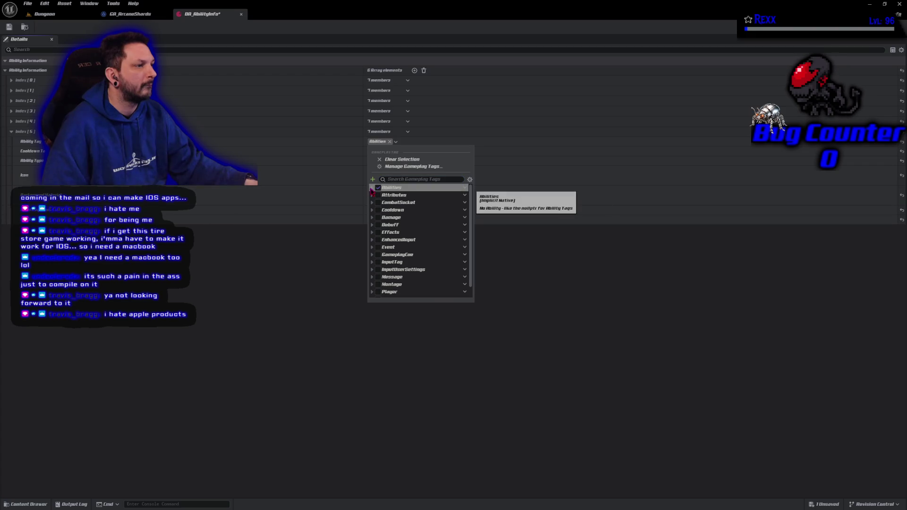
click(373, 188)
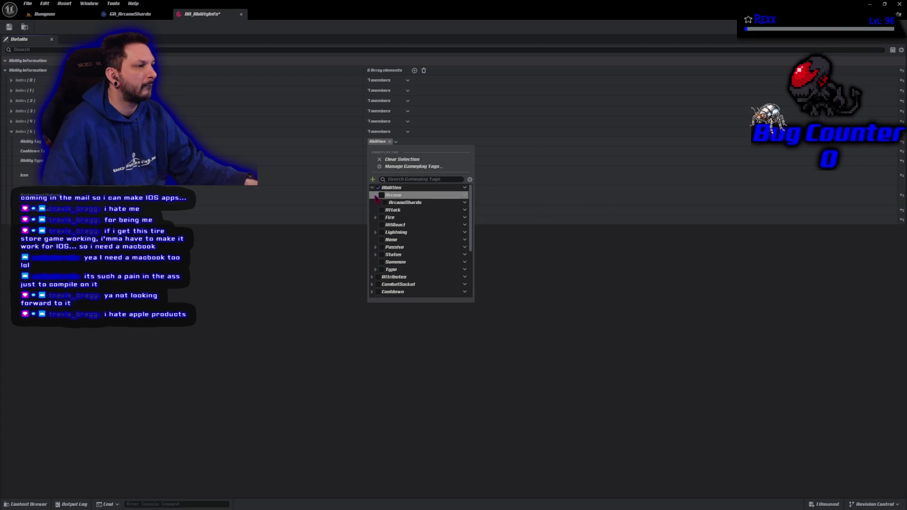
click(385, 202)
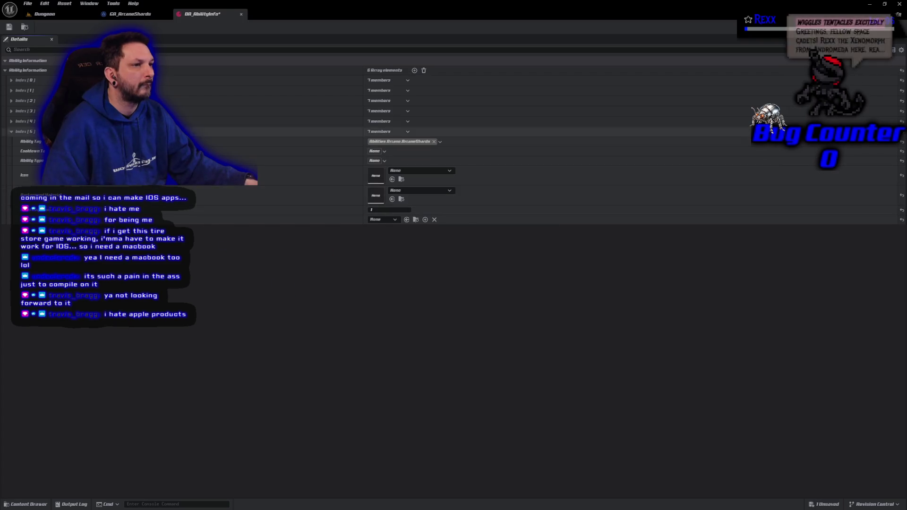
click(9, 27)
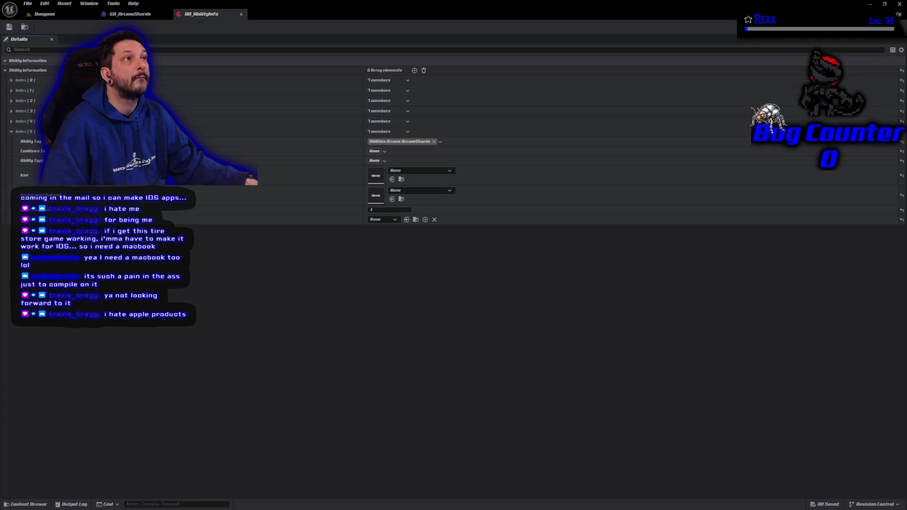
Set the new entry's ability type to Abilities.Type.Offensive and save DA_AbilityInfo
click(376, 160)
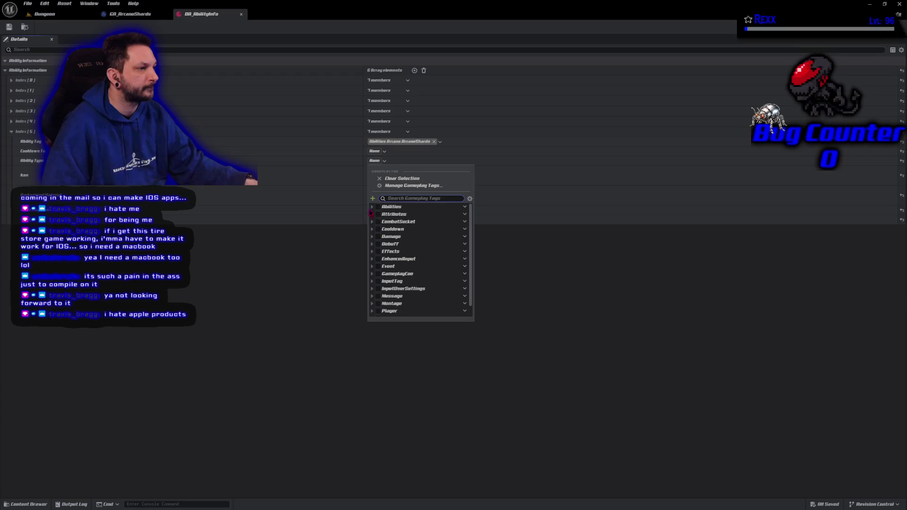
click(372, 206)
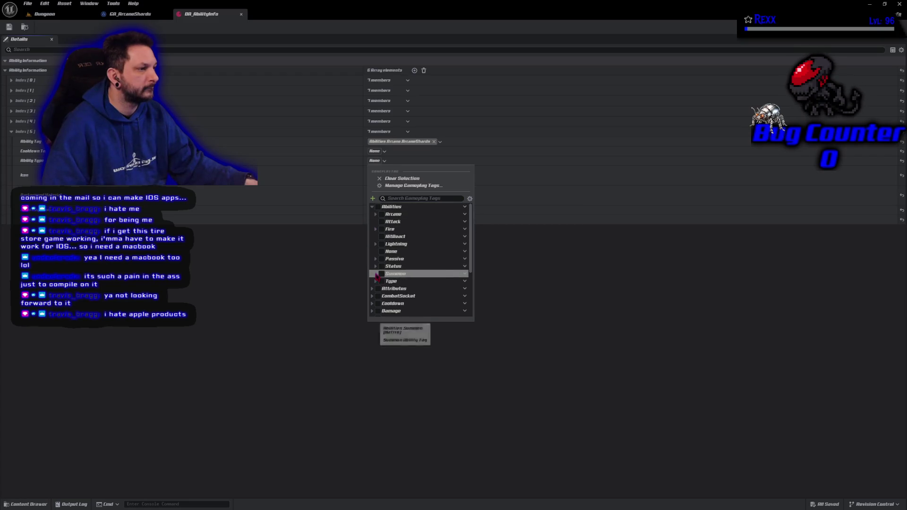
click(376, 281)
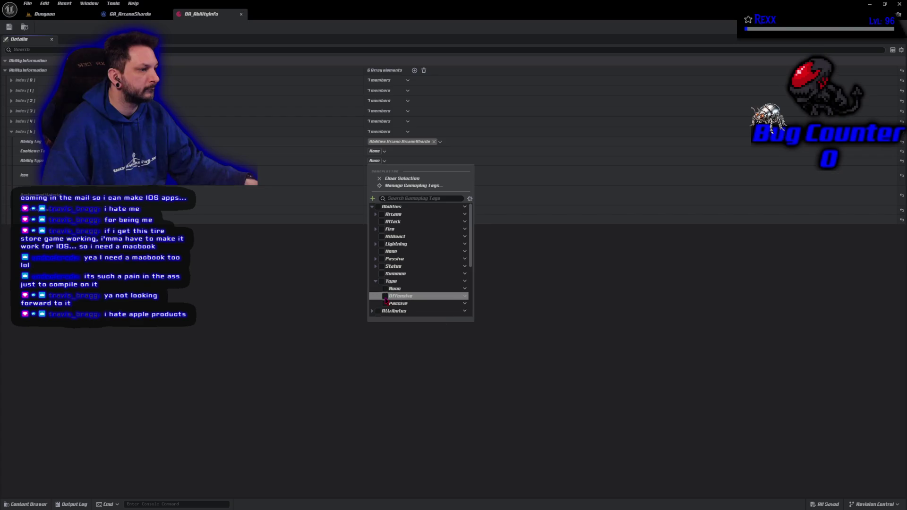
click(385, 296)
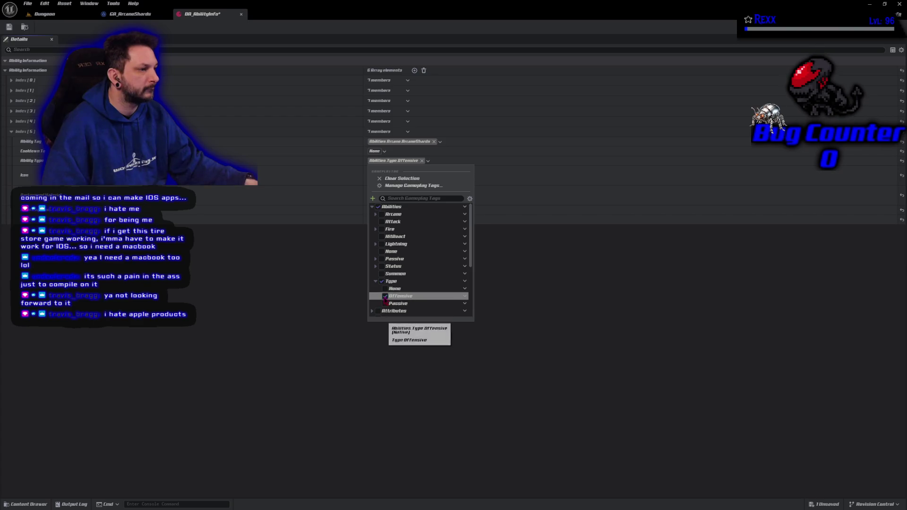
click(9, 27)
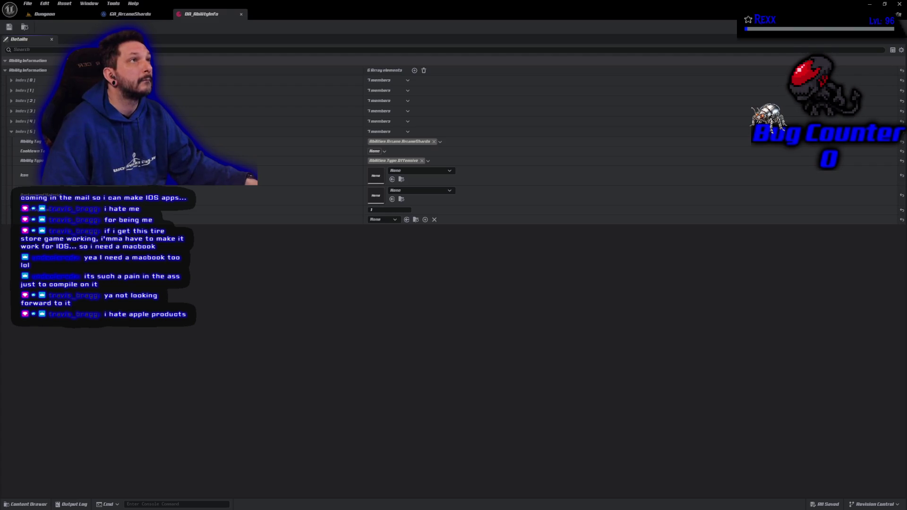
Set the Index [5] icon to ArcaneShards2, found by searching 'arcane', and save
click(436, 172)
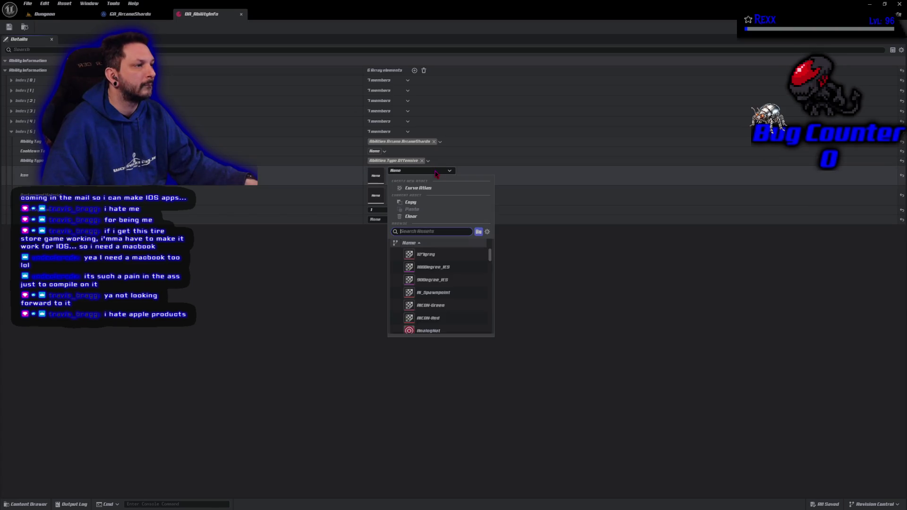
text(arcane)
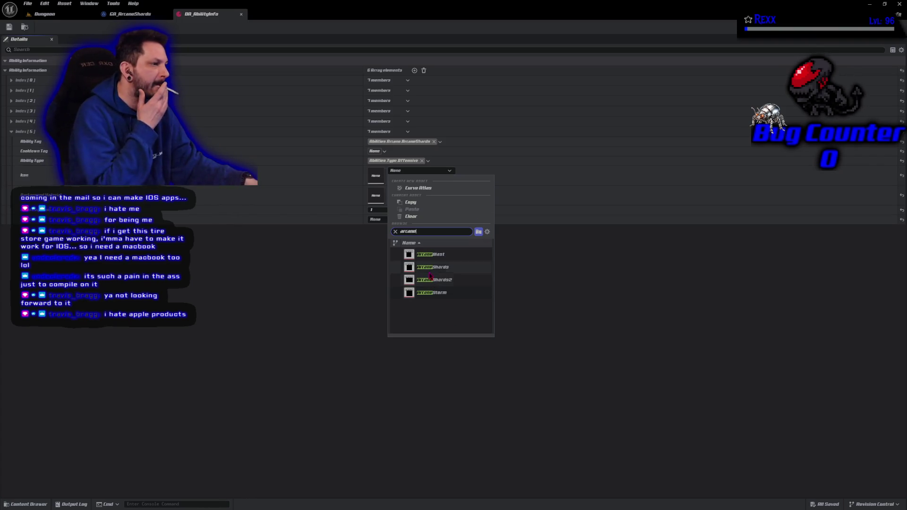
click(431, 279)
click(10, 28)
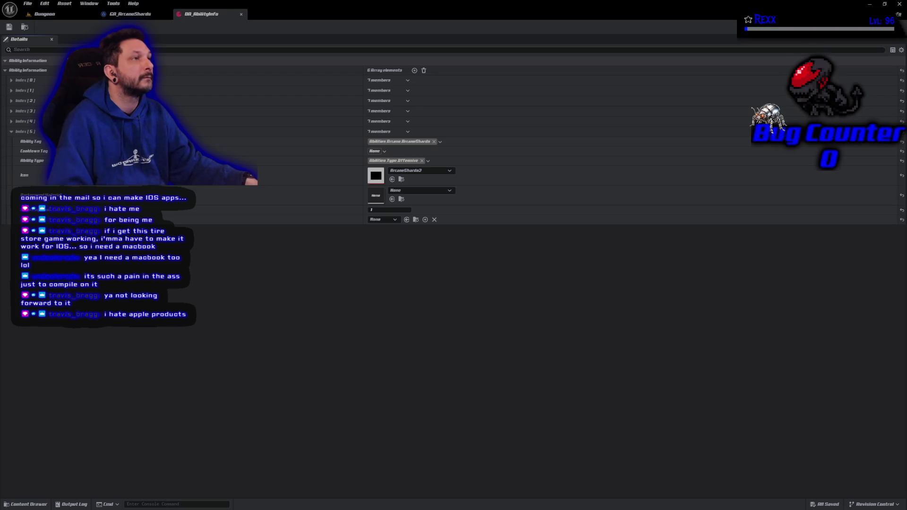
click(421, 194)
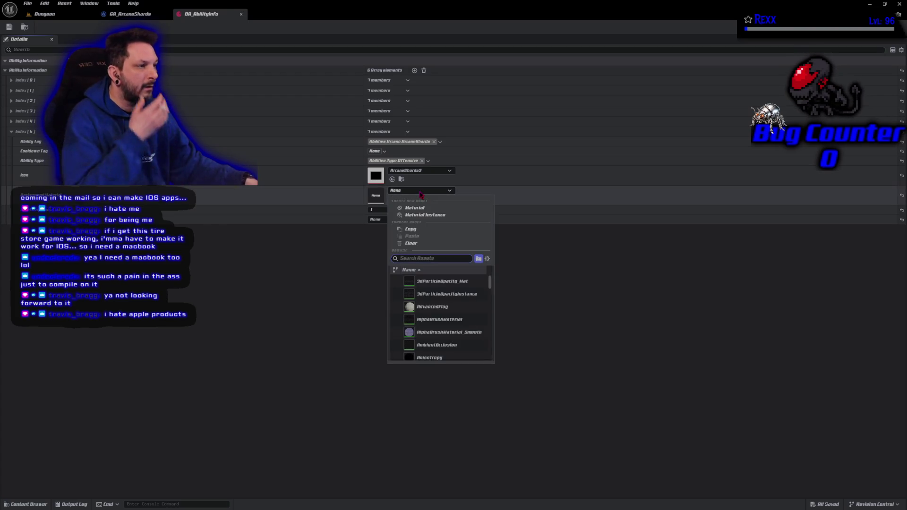
Assign MI_ArcaneSkillBG as the sixth entry's background material and save DA_AbilityInfo
text(flow)
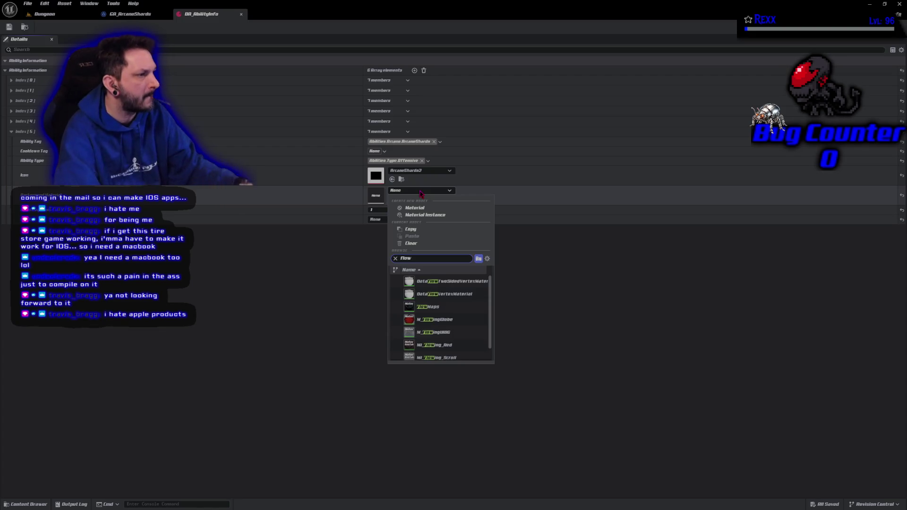
click(433, 325)
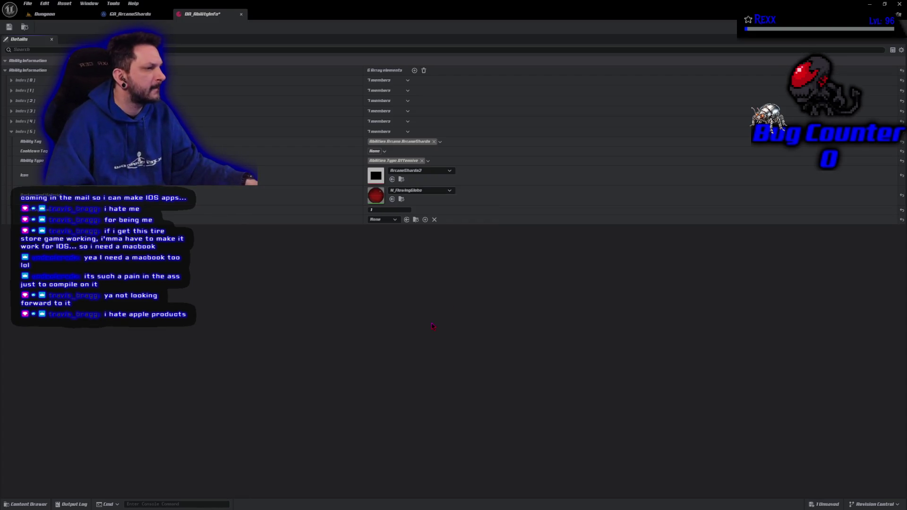
click(401, 199)
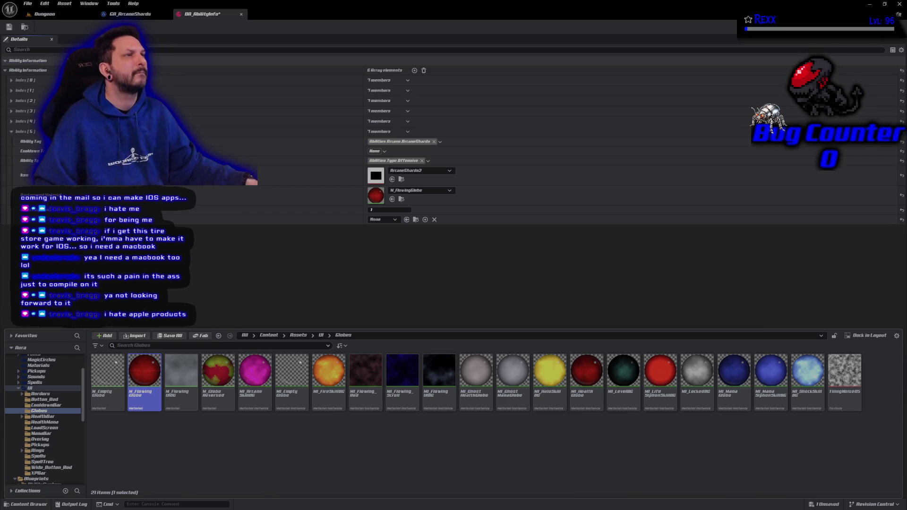
click(250, 411)
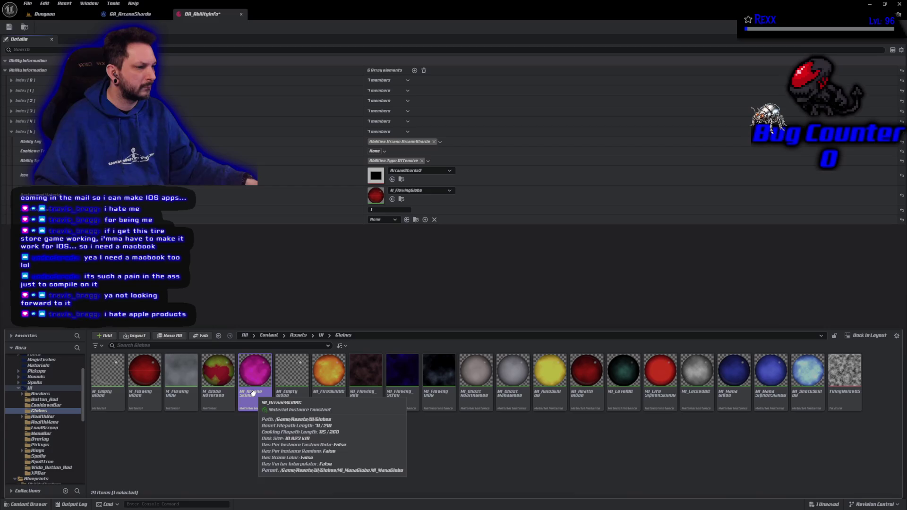
click(392, 199)
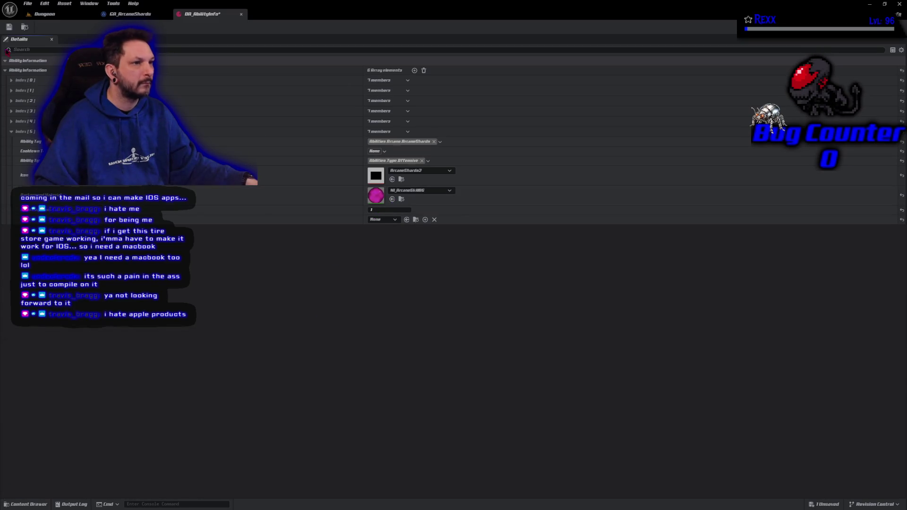
click(10, 27)
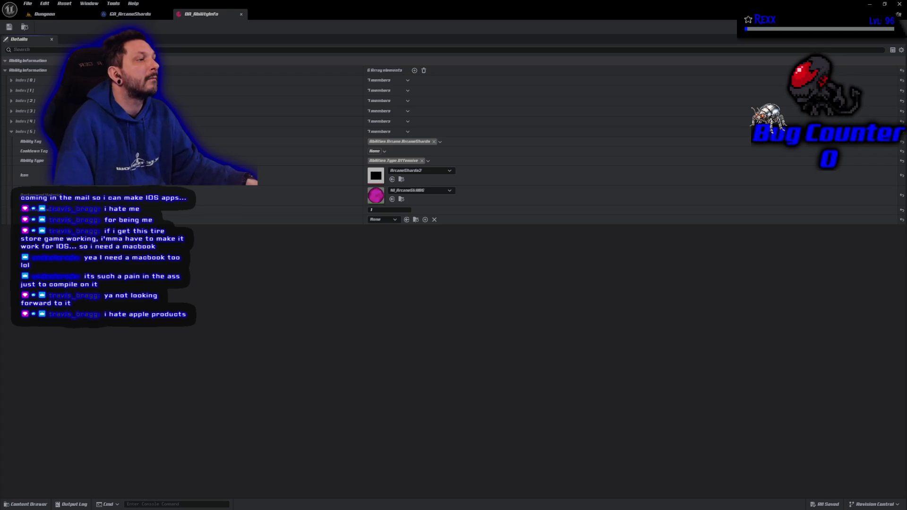
Open MI_ArcaneSkillBG, commit an edited parameter value, and save the instance
double_click(375, 195)
scroll(503, 279, up, 4)
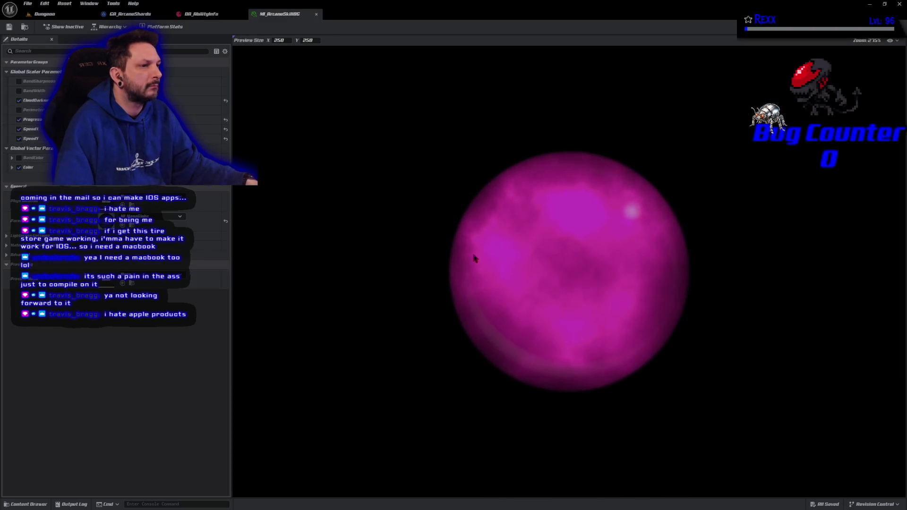
scroll(474, 258, up, 2)
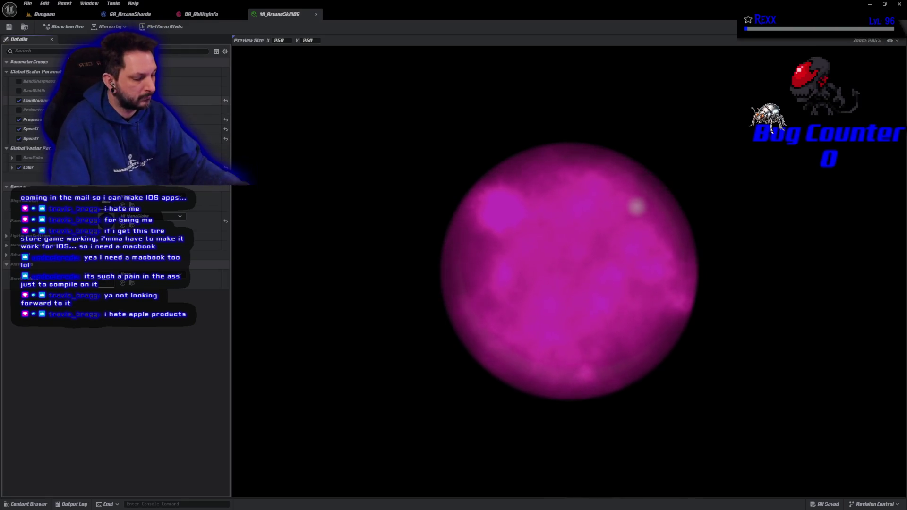
key(Return)
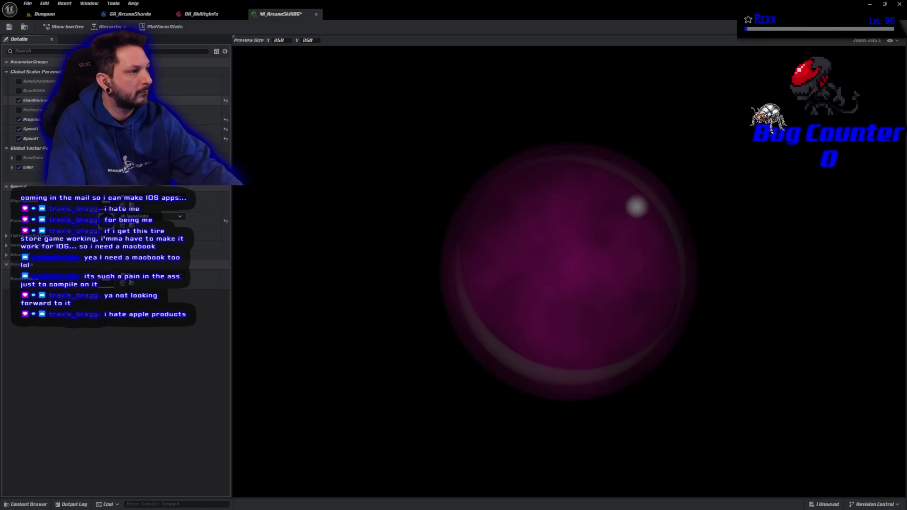
click(12, 31)
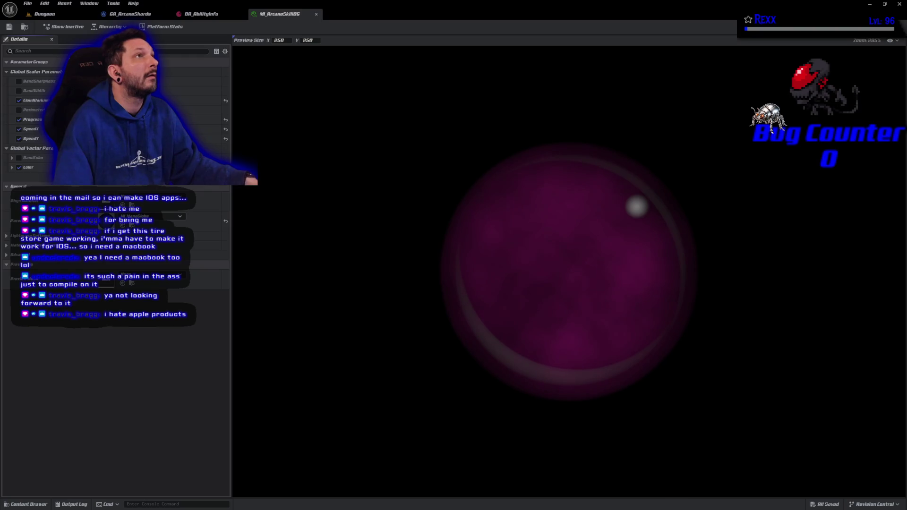
Brighten the magenta Color parameter, enable Perimeter, and save the material instance
click(204, 167)
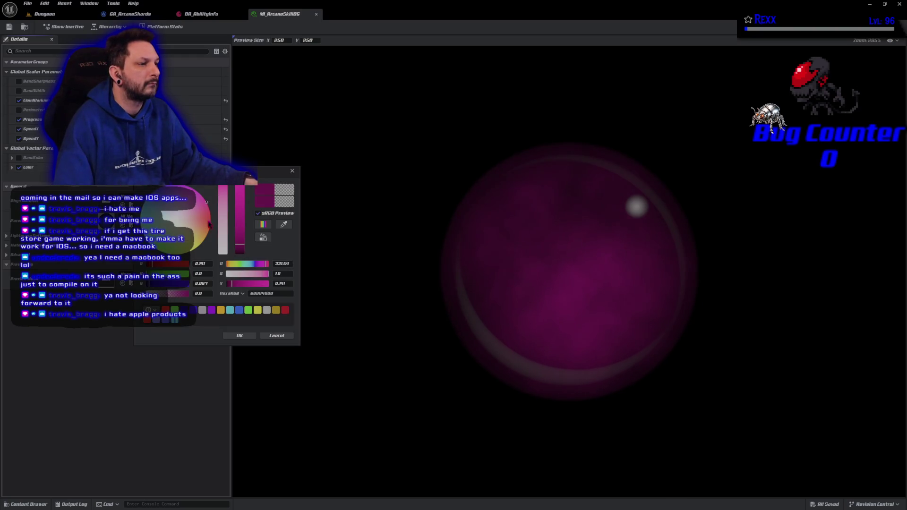
drag(240, 245, 240, 234)
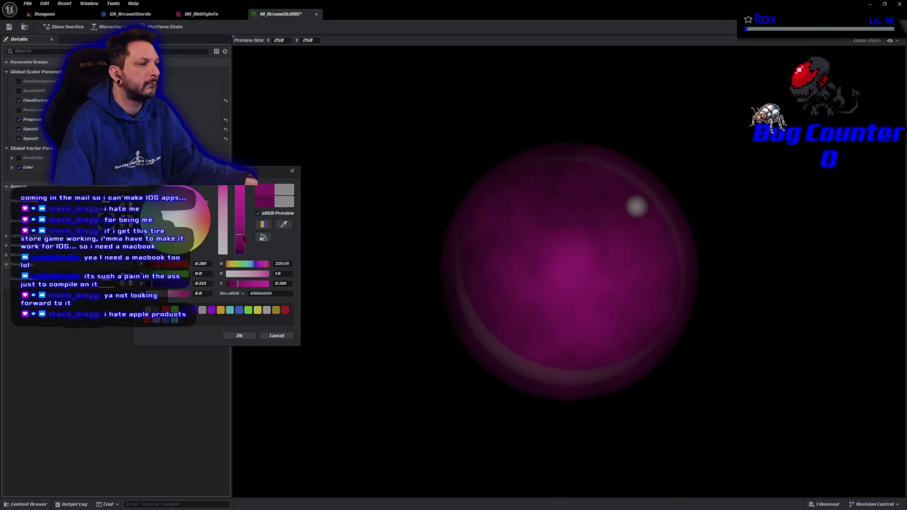
click(244, 338)
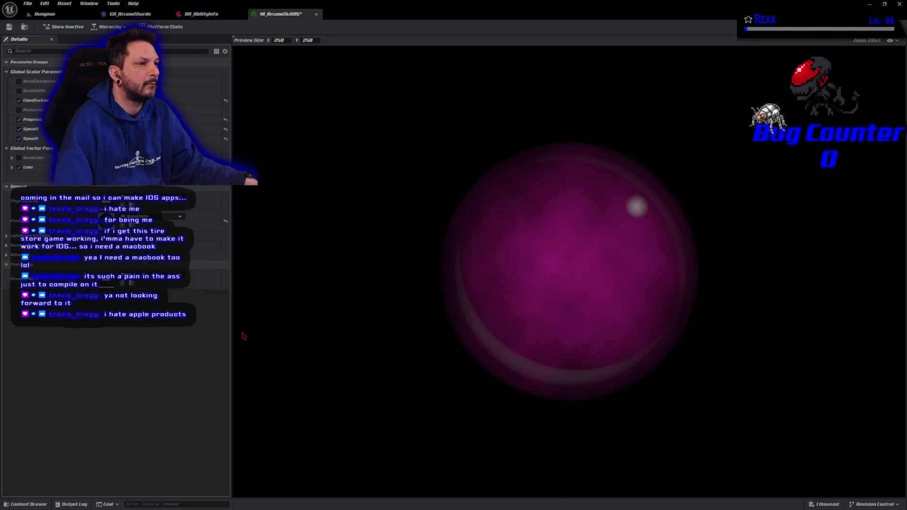
click(13, 30)
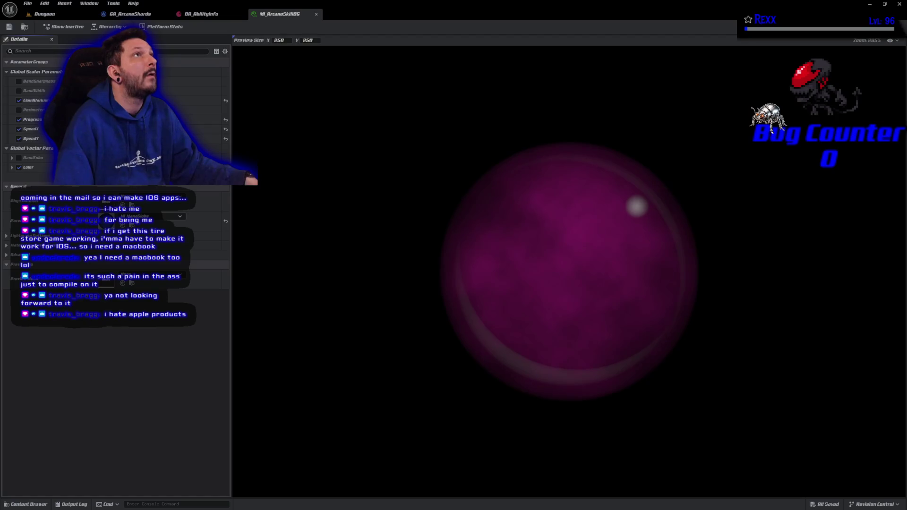
click(19, 110)
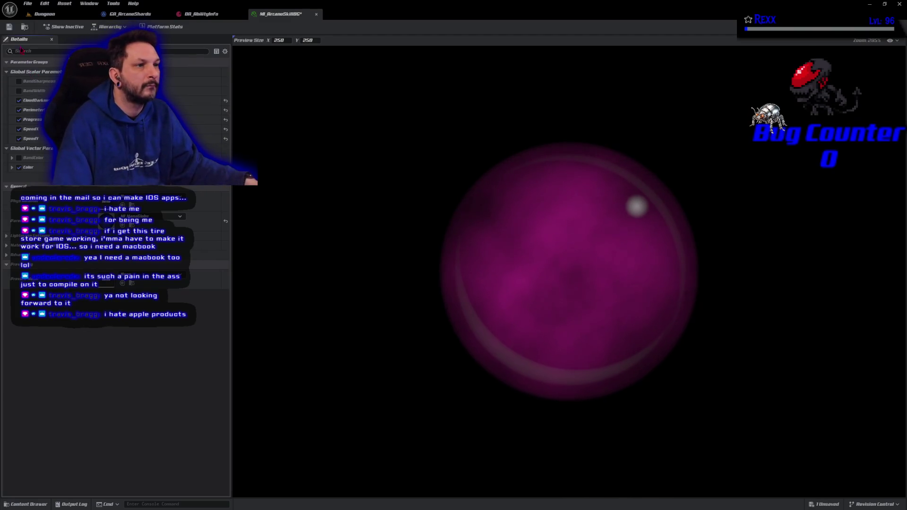
click(8, 27)
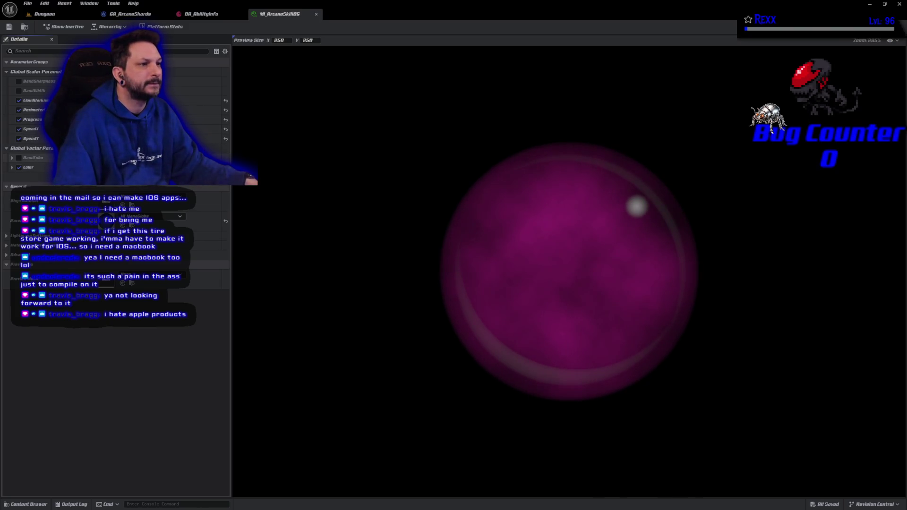
click(142, 168)
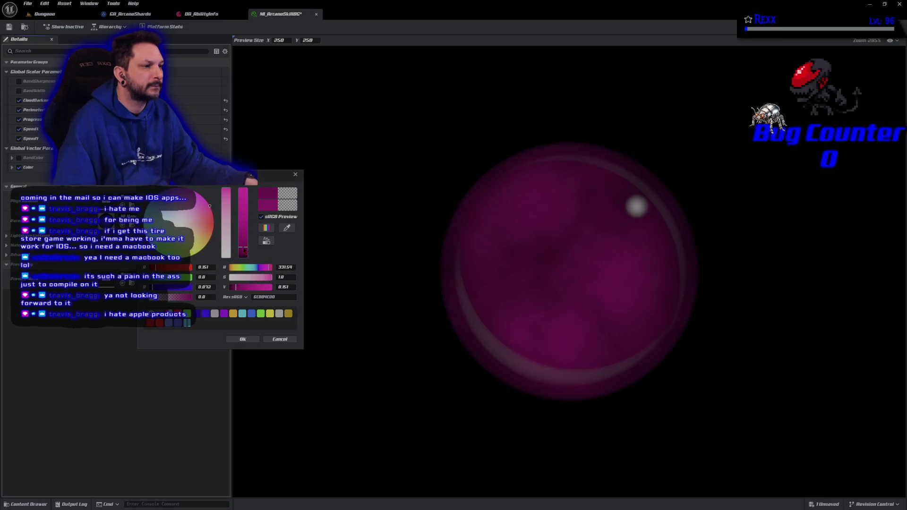
Change MI_ArcaneSkillBG's Color to a darker, saturated magenta, save, and return to DA_AbilityInfo
click(248, 340)
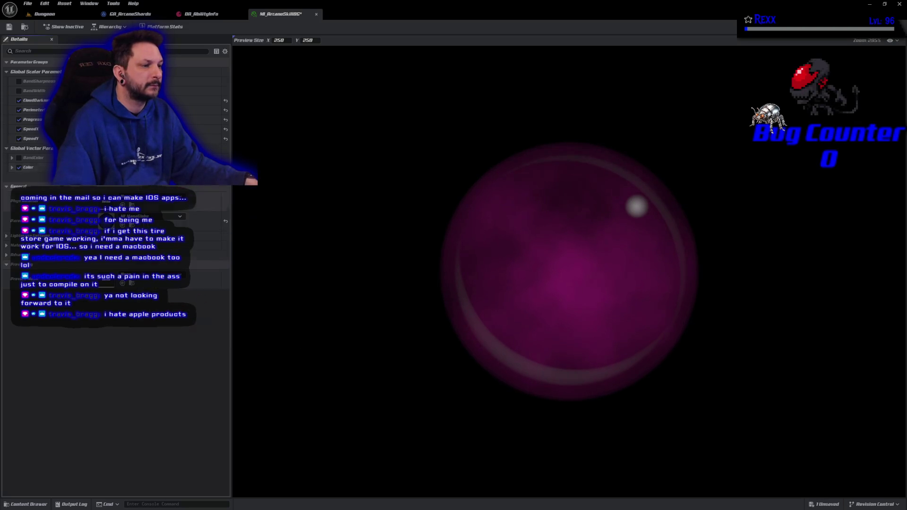
click(8, 27)
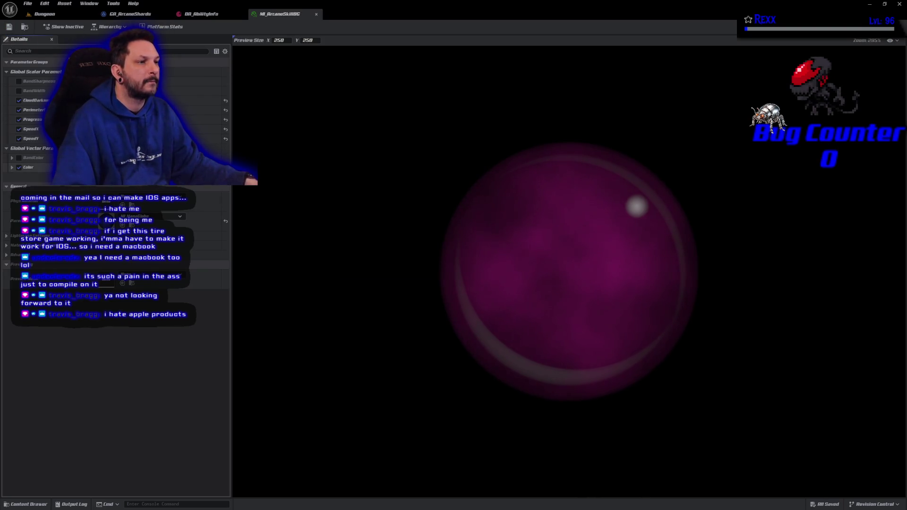
click(137, 168)
click(284, 227)
click(206, 205)
drag(239, 199, 239, 232)
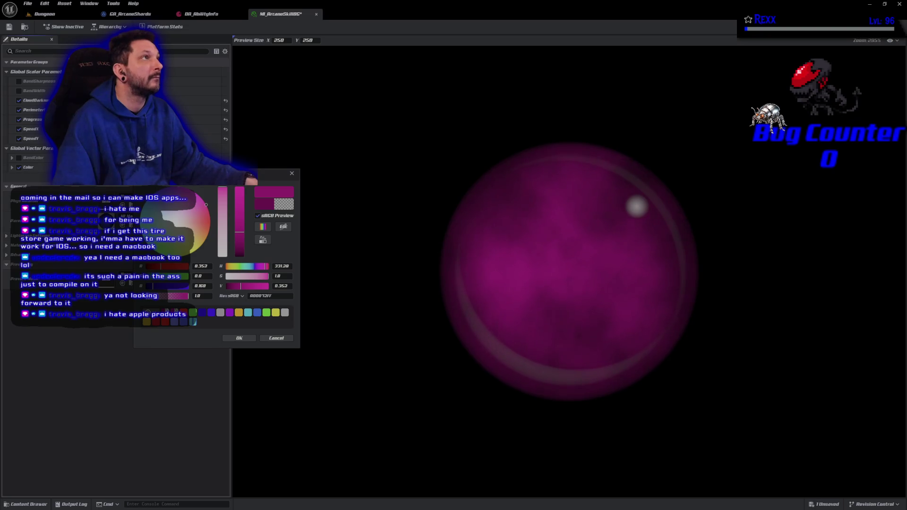
drag(240, 232, 239, 243)
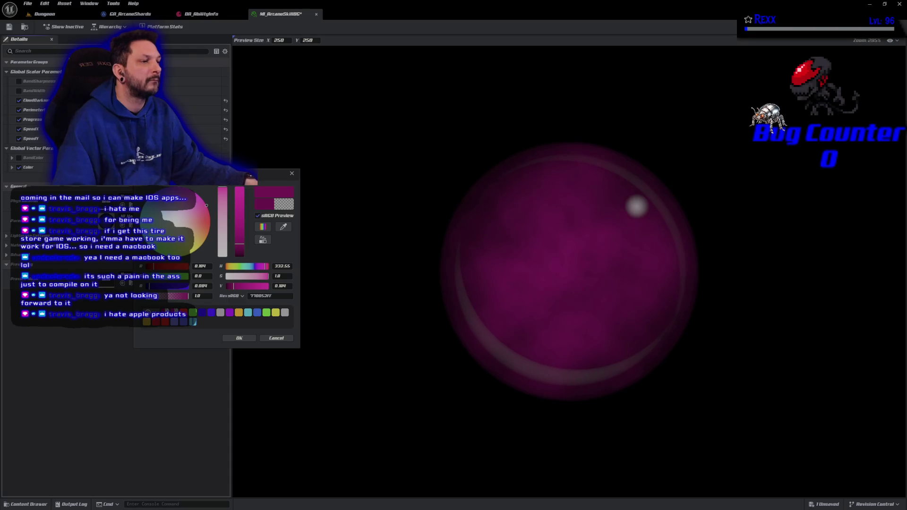
click(238, 338)
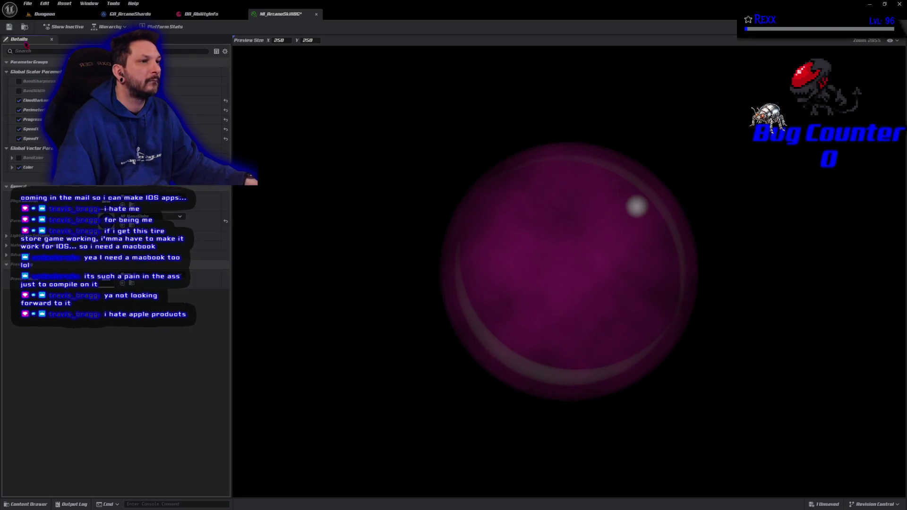
click(9, 27)
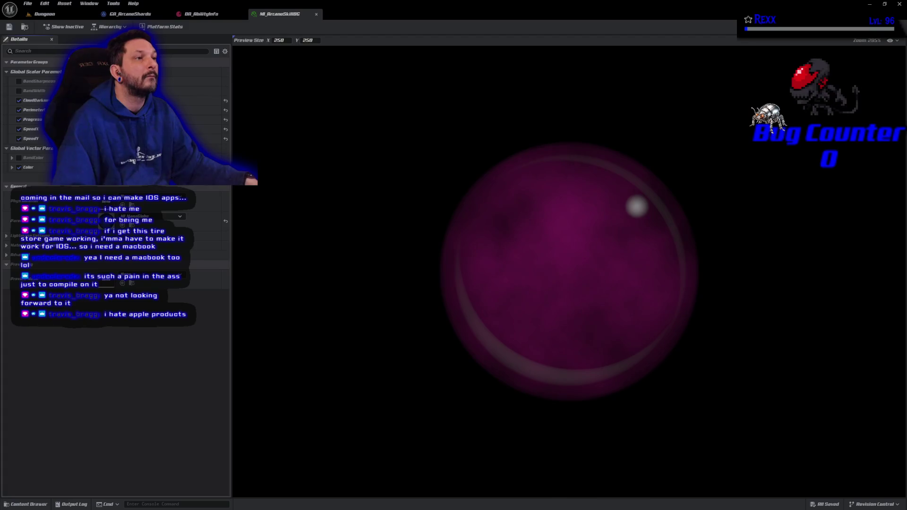
click(201, 14)
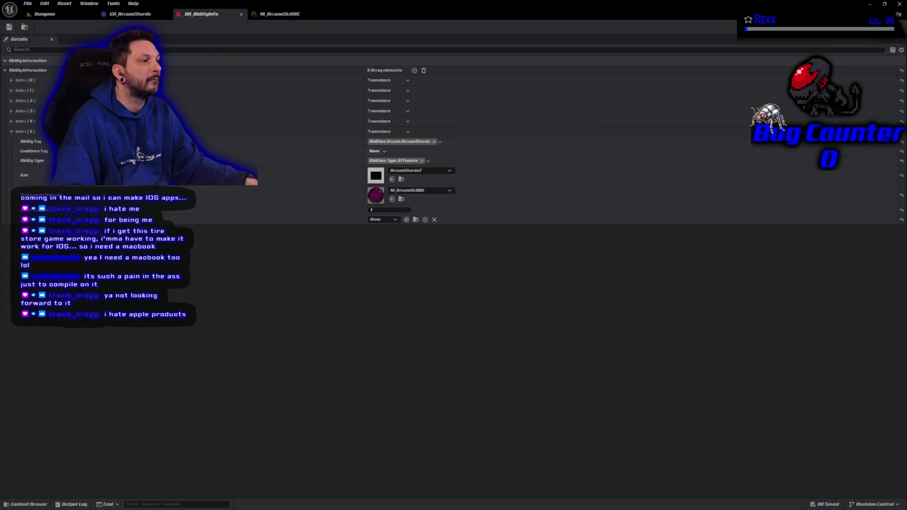
Set the sixth entry's numeric field to 2 and its ability to GA_ArcaneShards, then save
click(377, 210)
text(2)
key(Return)
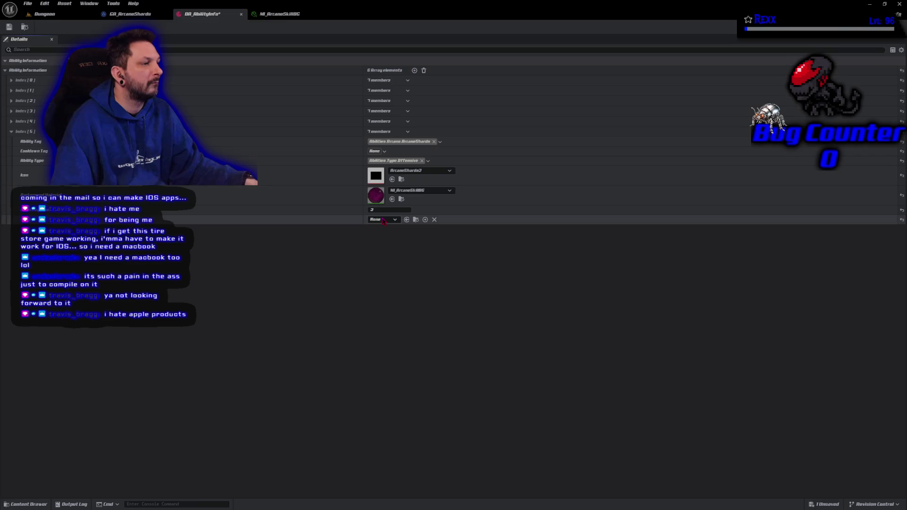
click(382, 220)
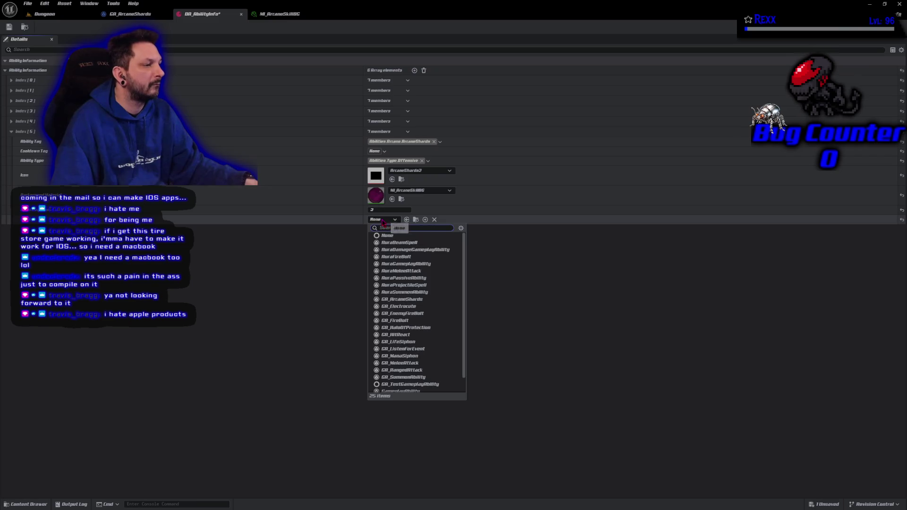
click(415, 300)
key(ctrl+s)
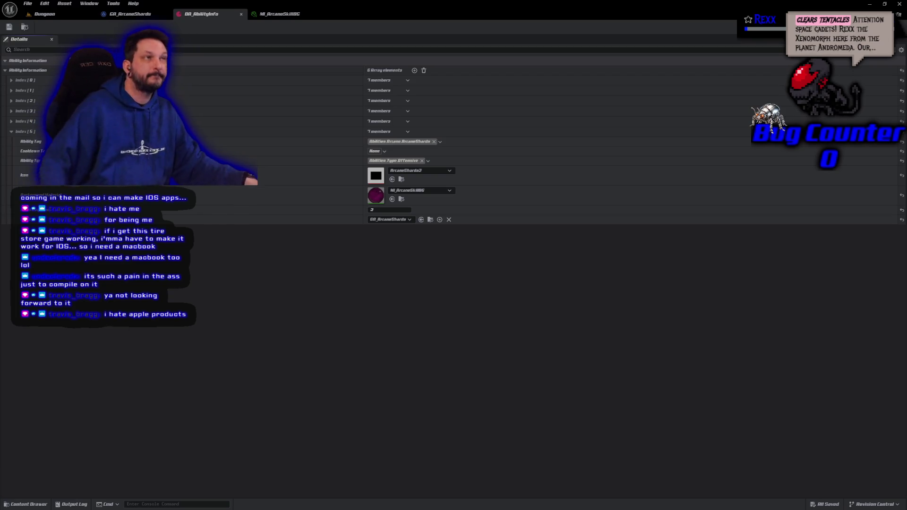
Look over MI_ArcaneSkillBG, then return to the Dungeon level and start a test play
click(279, 14)
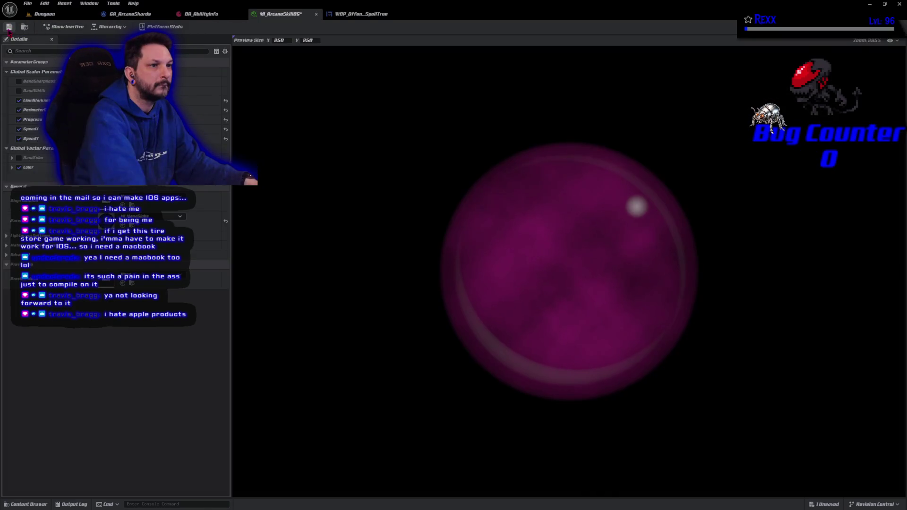
click(45, 13)
click(180, 28)
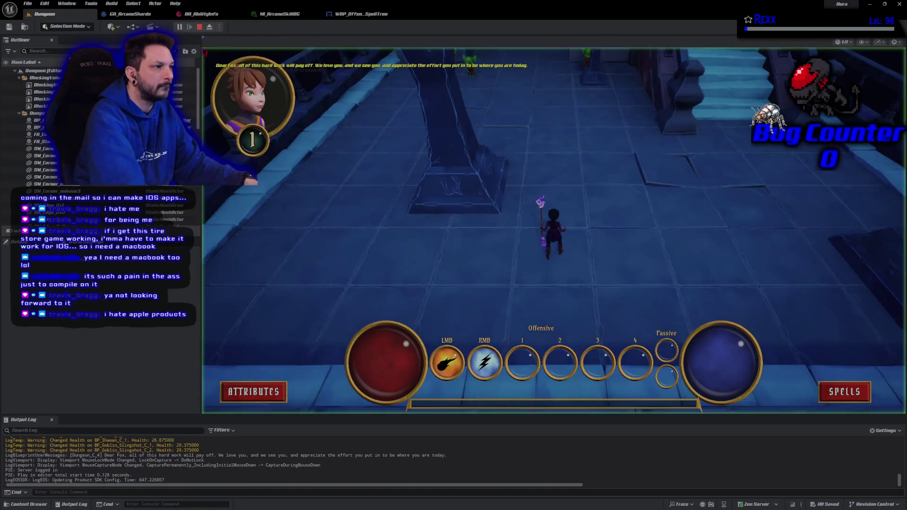
Kill goblins with lightning and fireball attacks to reach level 2
right_click(445, 113)
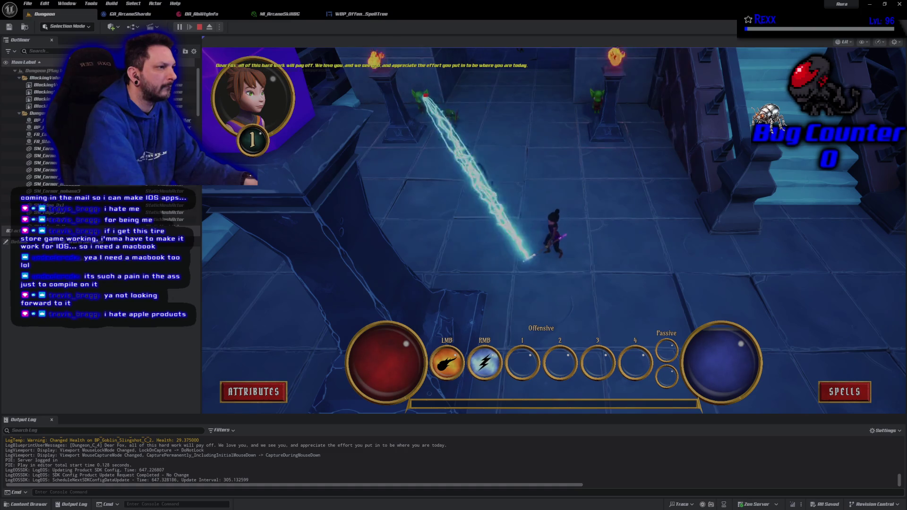
click(449, 116)
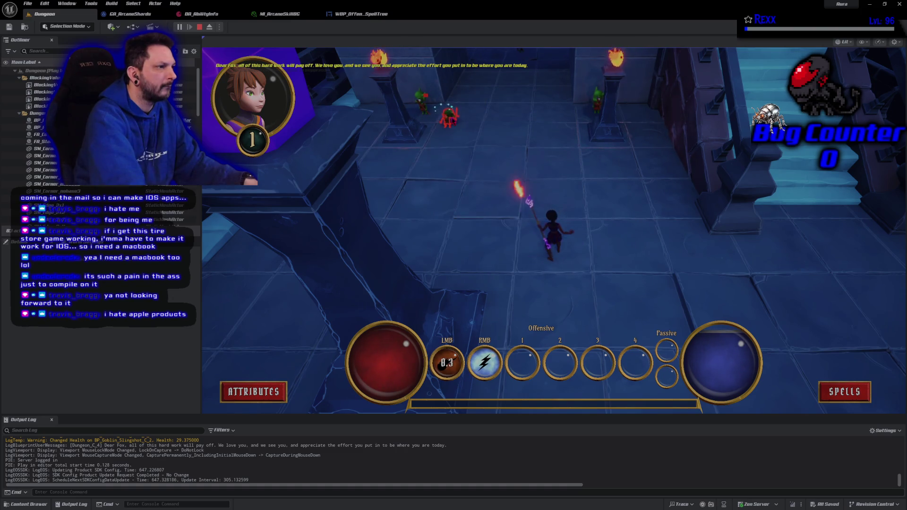
right_click(422, 101)
right_click(422, 100)
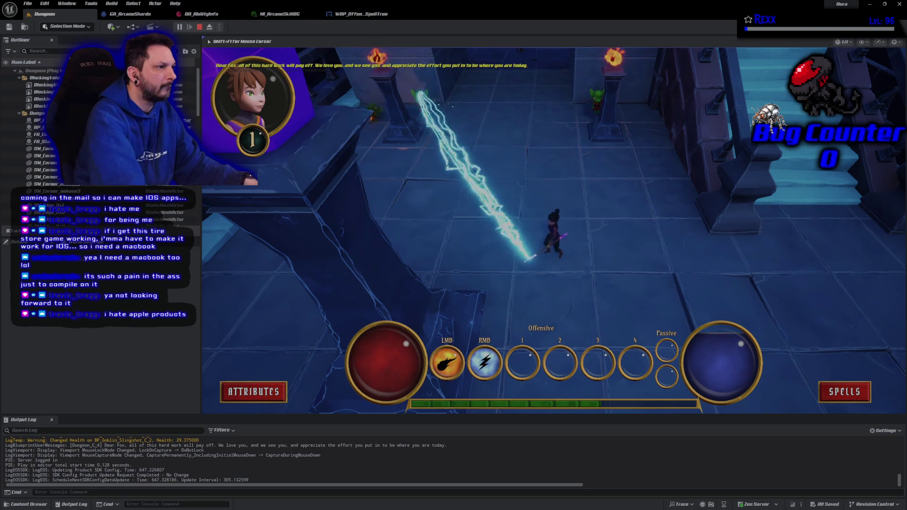
click(595, 201)
right_click(363, 132)
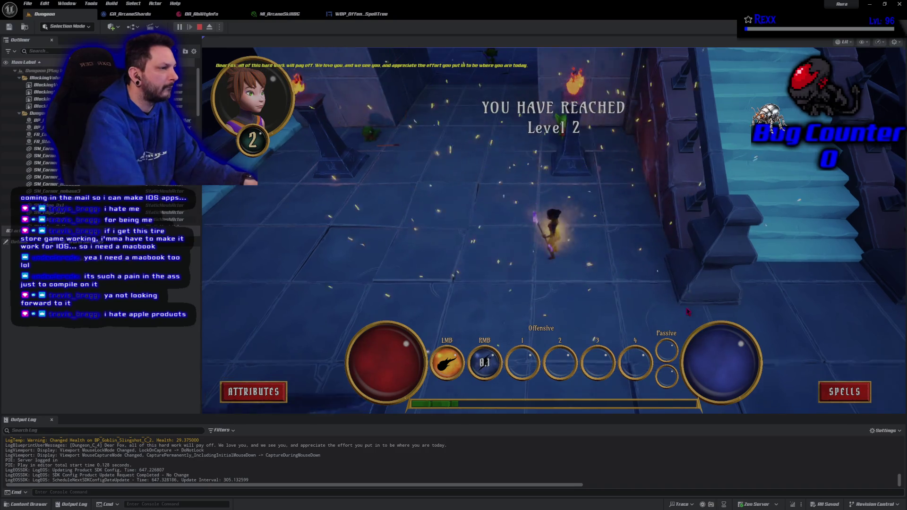
Unlock the purple third offensive ability, equip it to offensive slot 1, and end play
click(844, 392)
click(689, 228)
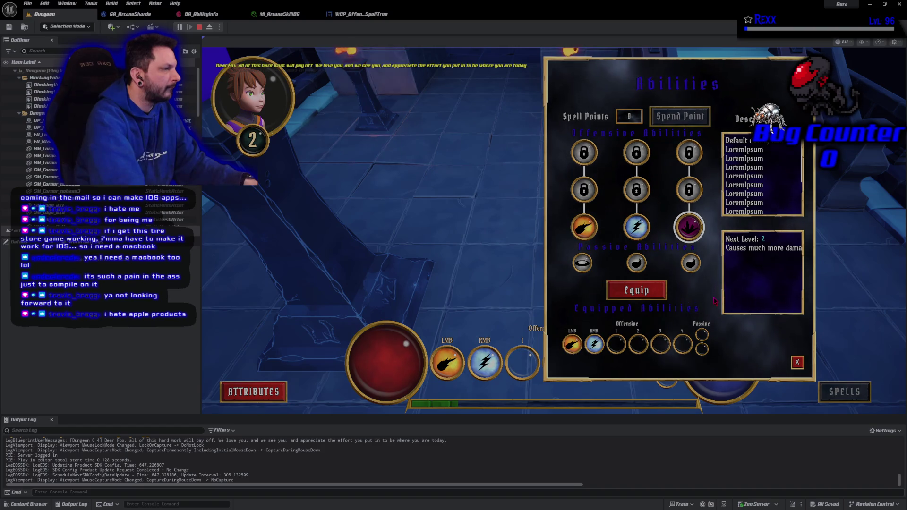
click(637, 290)
click(616, 343)
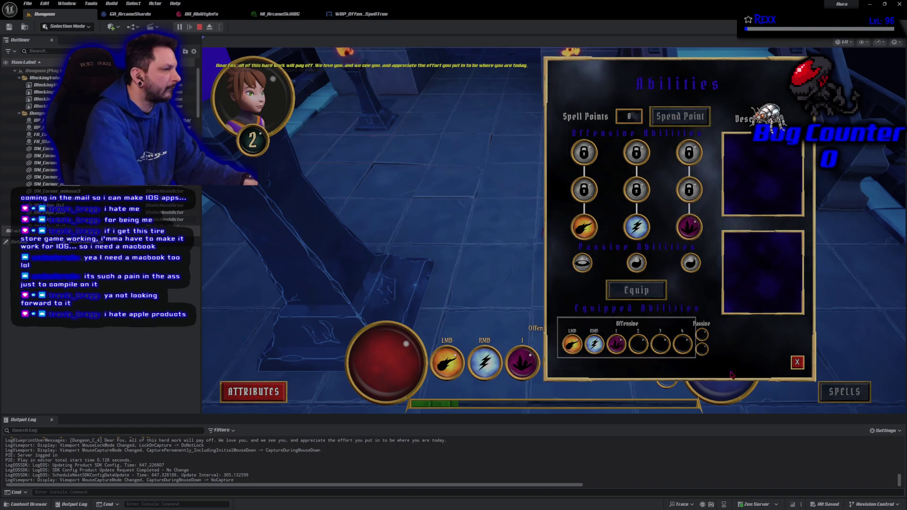
click(797, 362)
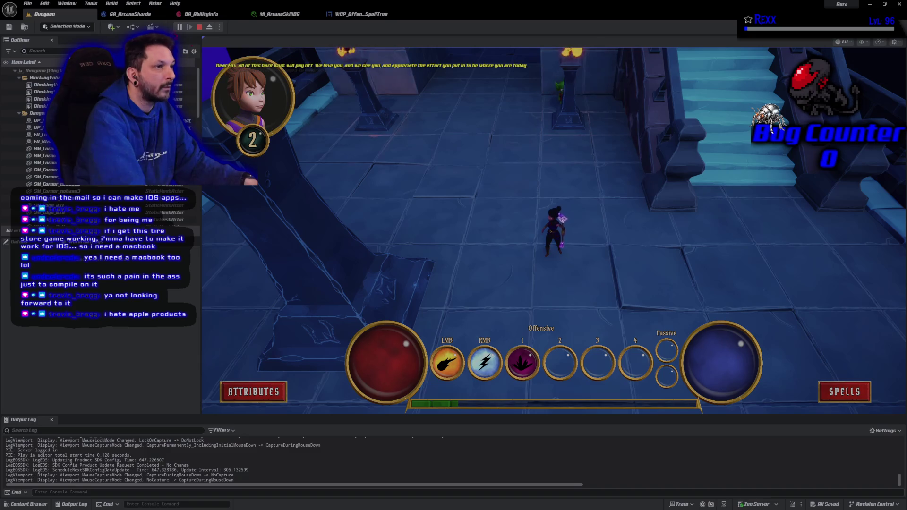
key(Escape)
click(279, 14)
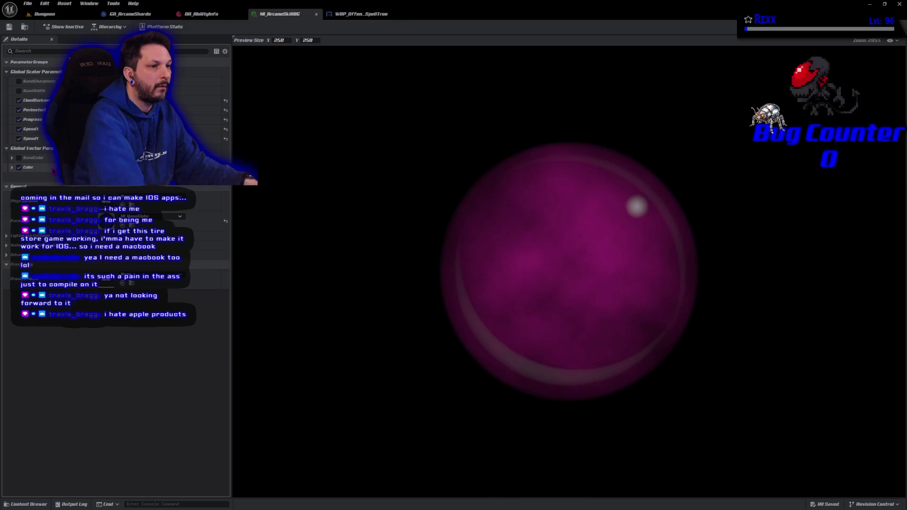
Turn off the Color override, then undo the reset to restore the magenta colour
click(19, 168)
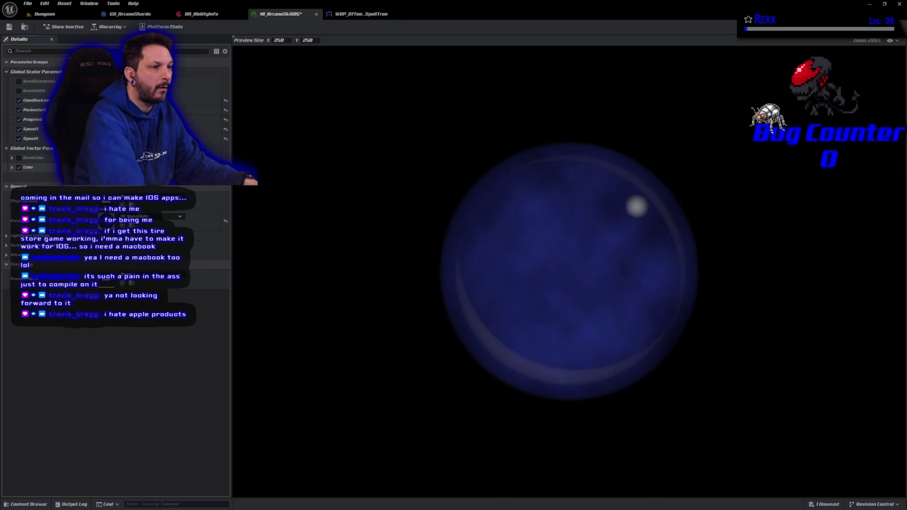
click(142, 168)
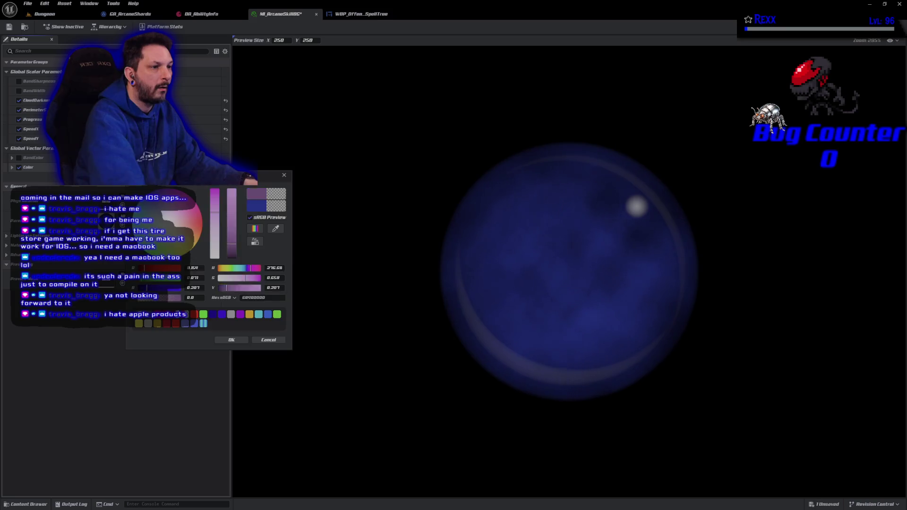
click(261, 341)
key(ctrl+z)
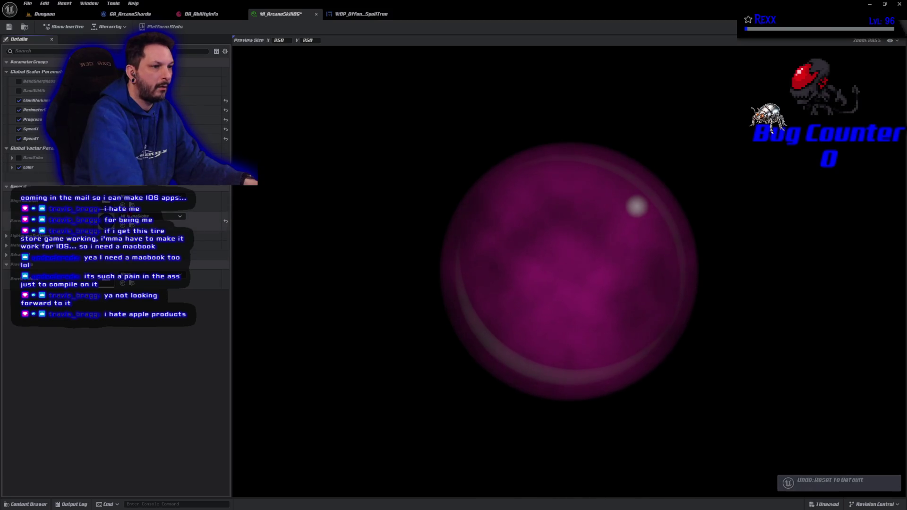
Brighten the magenta globe colour to V 0.427 and save MI_ArcaneSkillBG
click(142, 167)
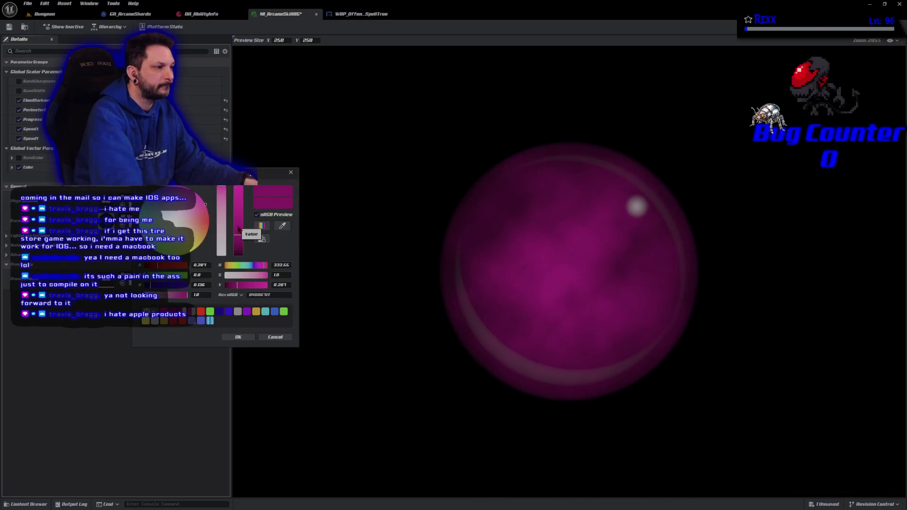
drag(238, 230, 239, 226)
click(228, 337)
click(9, 27)
Start a fresh play session in the Dungeon level
click(45, 14)
click(179, 27)
click(476, 162)
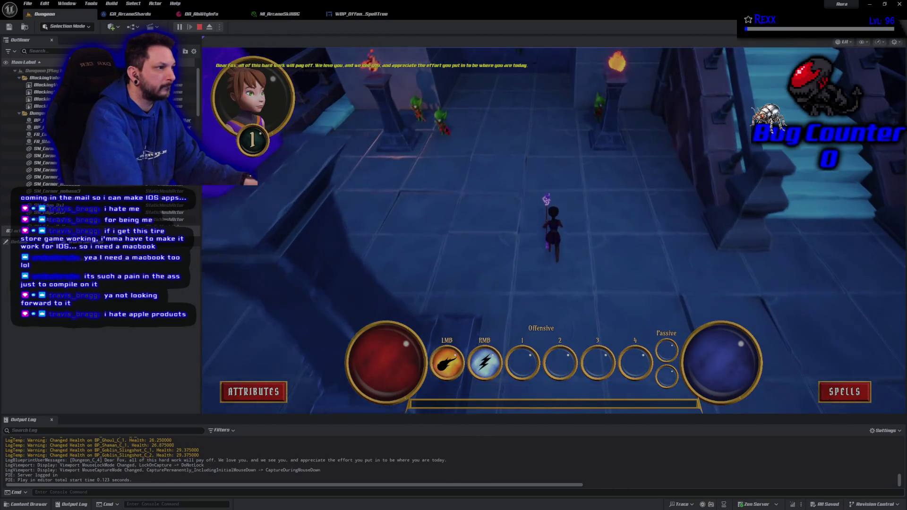
Kill goblins to level up, spend the point on the third offensive ability, and equip it to slot 1
right_click(441, 127)
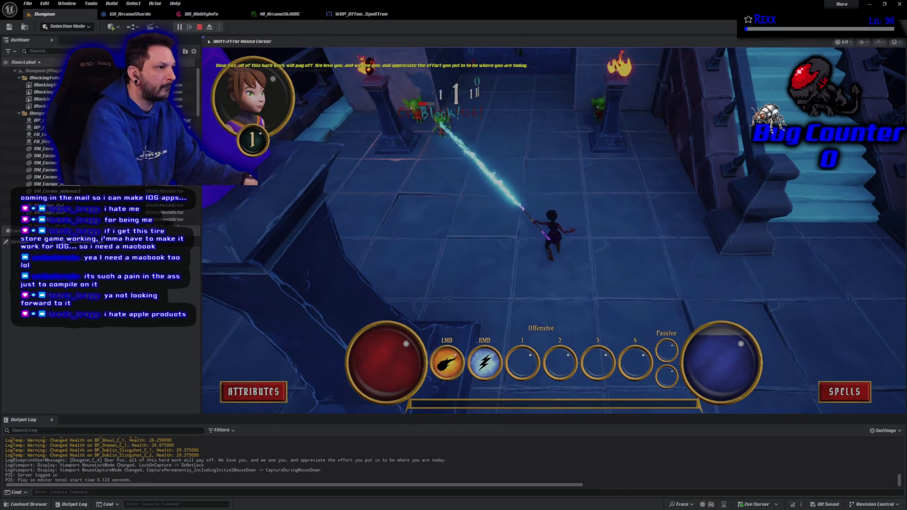
right_click(410, 141)
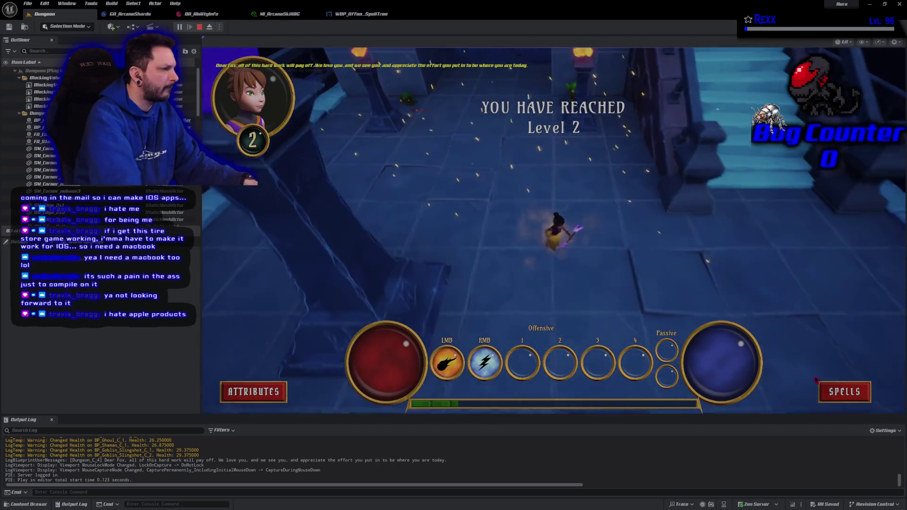
click(844, 392)
click(688, 227)
click(685, 124)
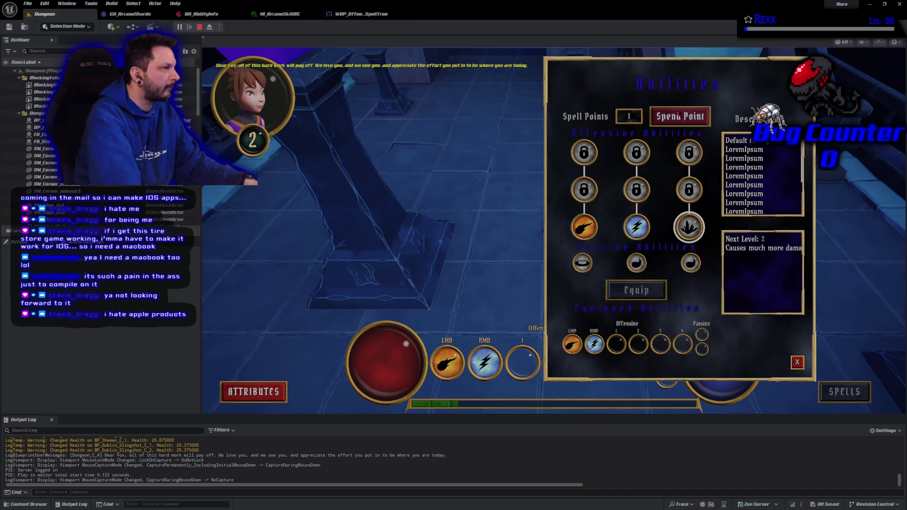
click(636, 290)
click(616, 345)
click(797, 363)
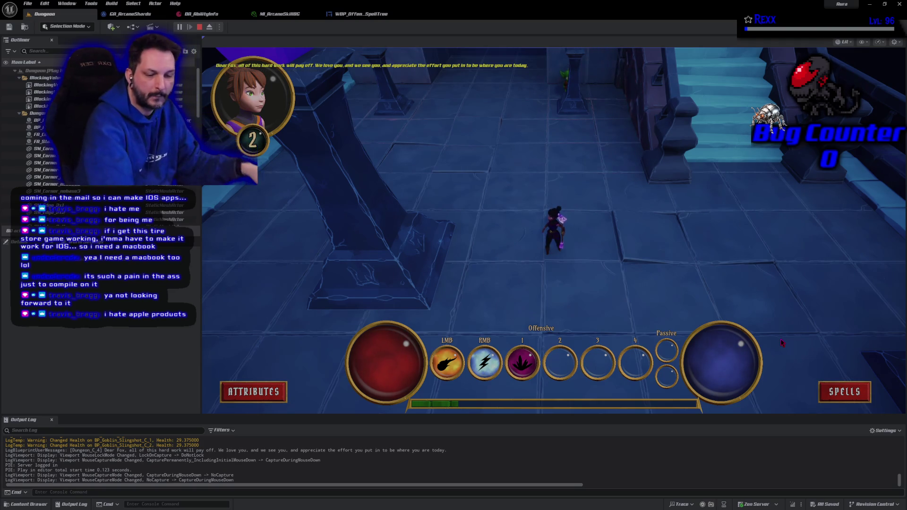
End play and locate MI_ArcaneSkillBG among the Globes folder assets
key(Escape)
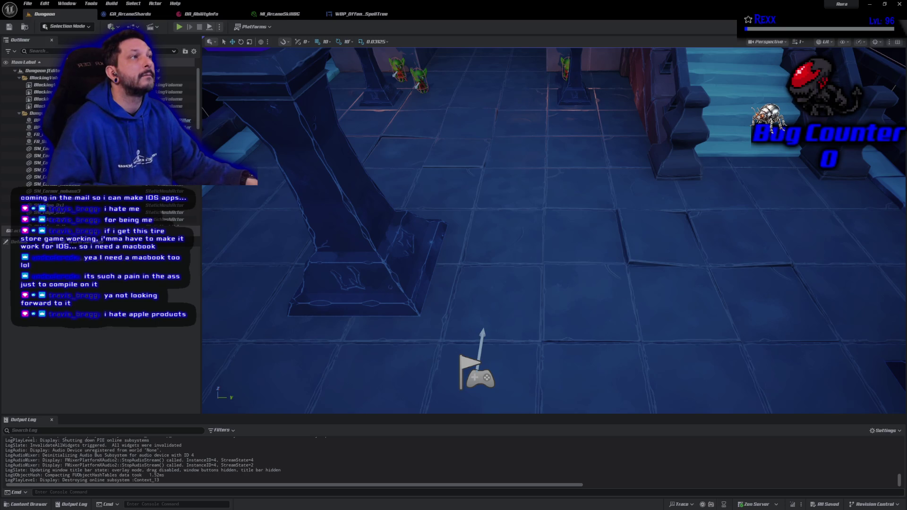
click(279, 14)
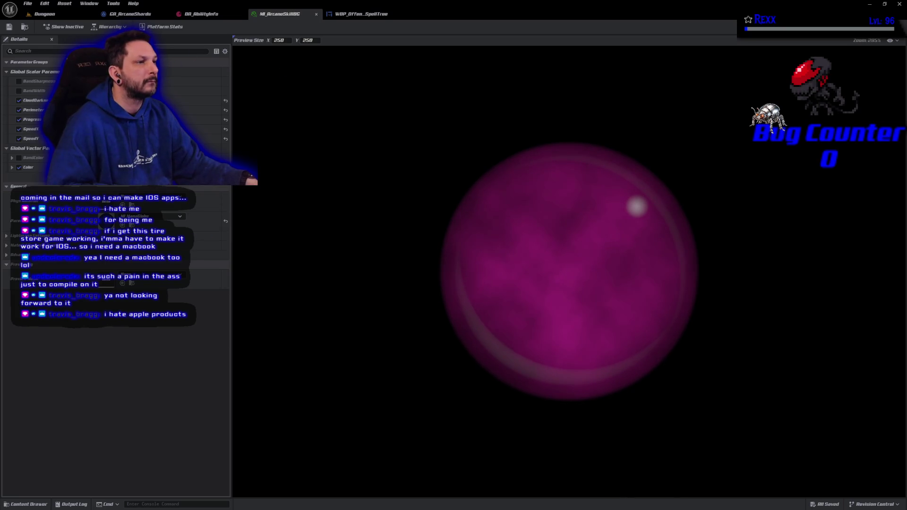
click(25, 27)
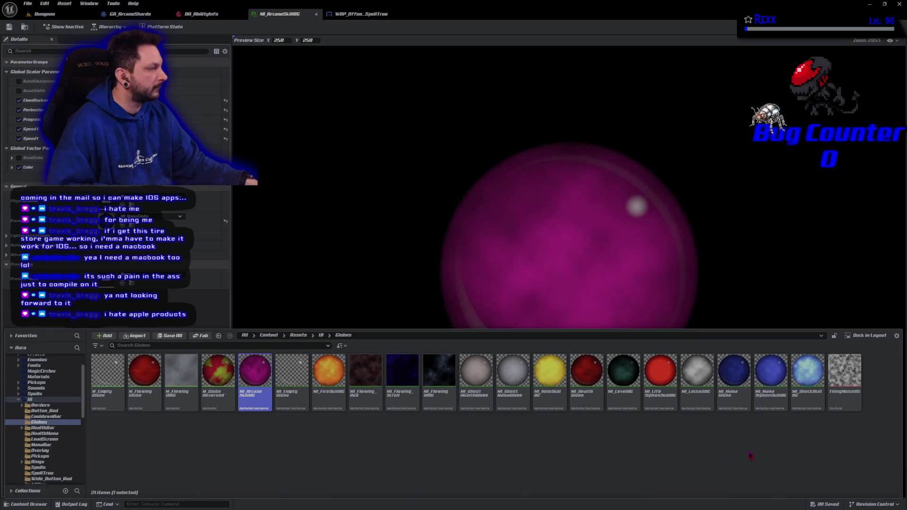
Open MI_ShockSkillBG from the Globes folder, darken its clouds, then undo the CloudDarkness edit
double_click(799, 405)
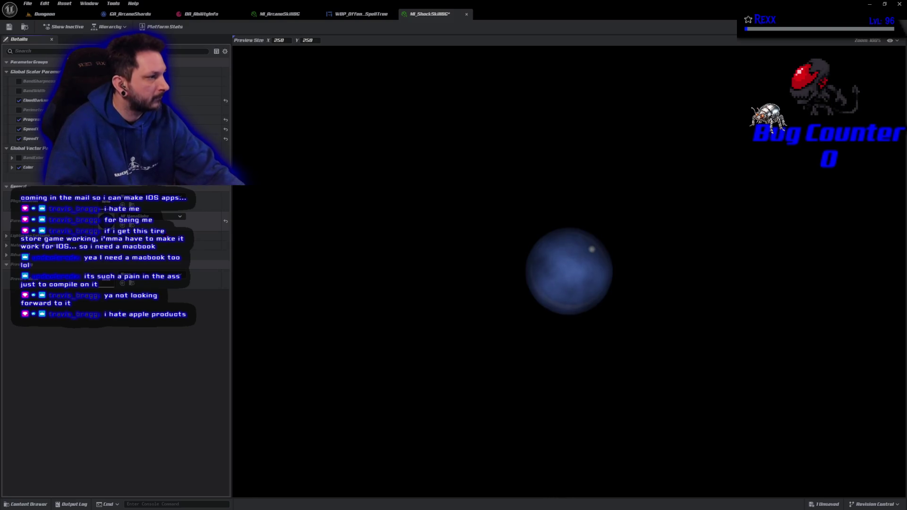
key(Return)
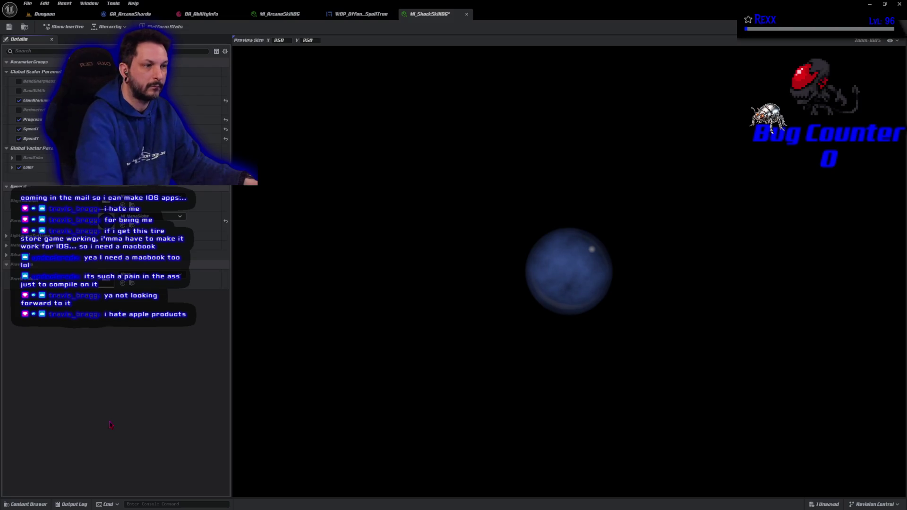
key(ctrl+z)
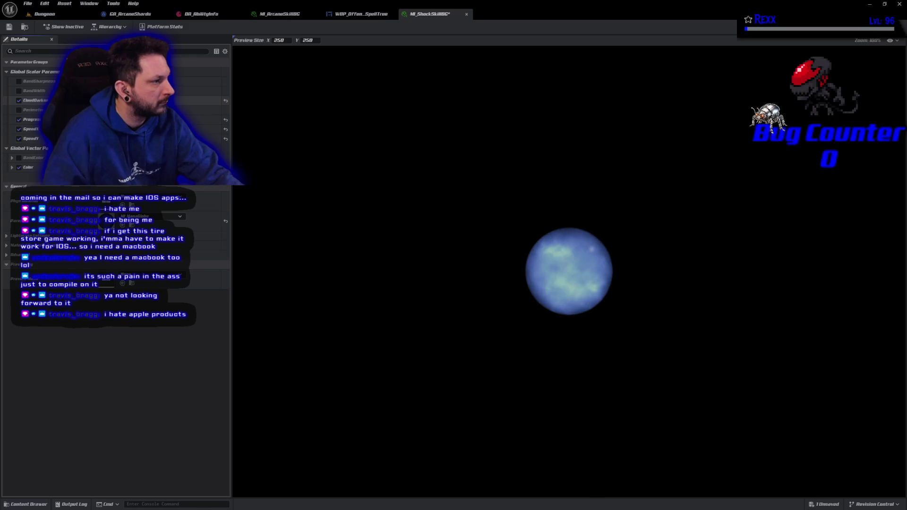
Save MI_ShockSkillBG, enable its Perimeter parameter, save again, and return to MI_ArcaneSkillBG
click(9, 27)
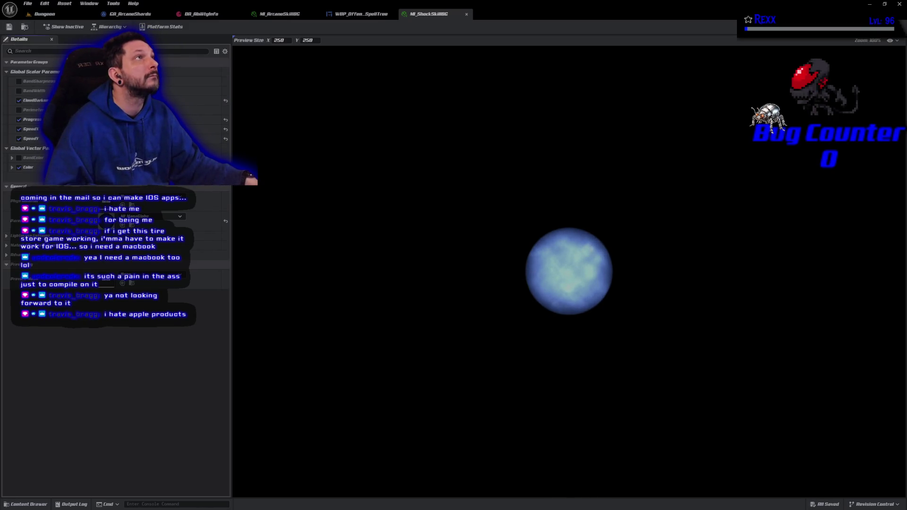
click(19, 109)
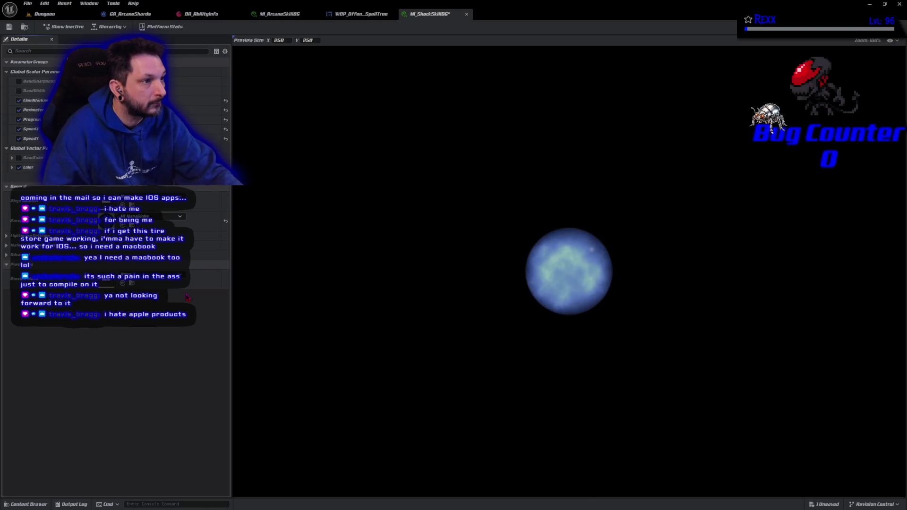
click(7, 26)
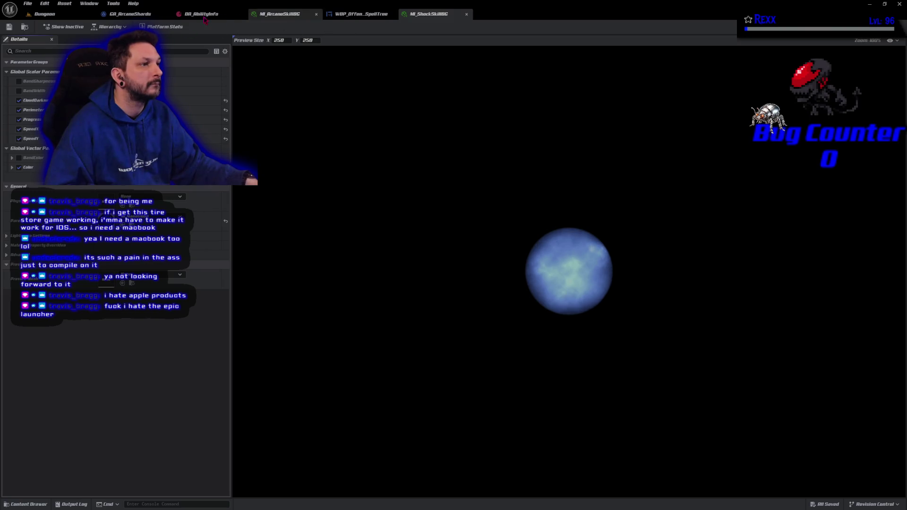
click(278, 14)
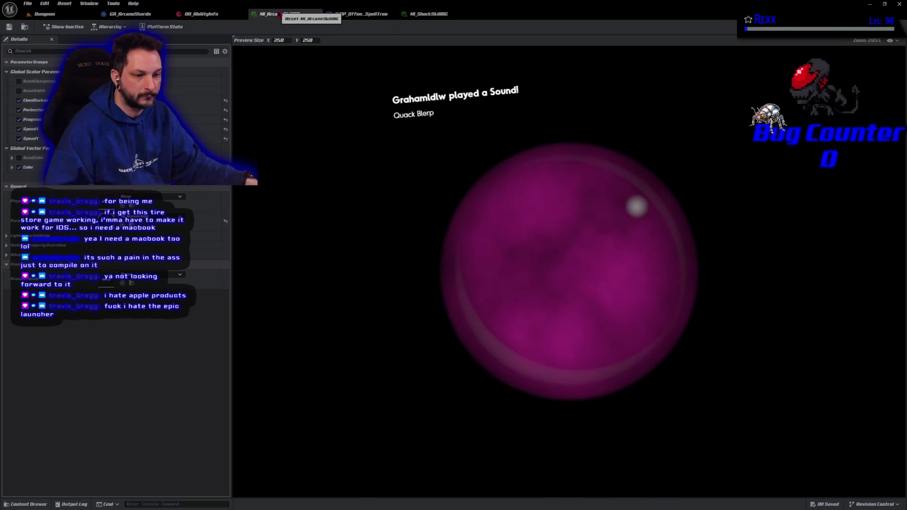
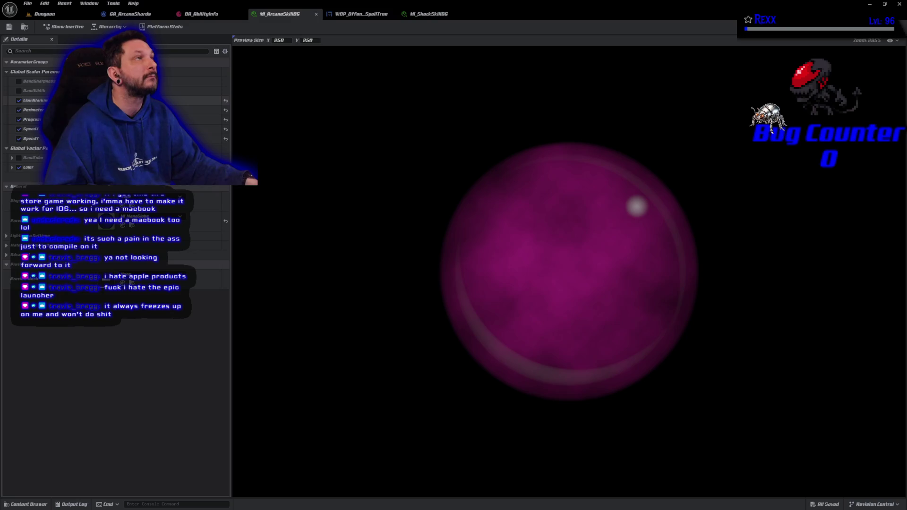
Nudge CloudDarkness, save, then raise the Color parameter's Value to 0.682 for a brighter magenta
drag(199, 100, 208, 100)
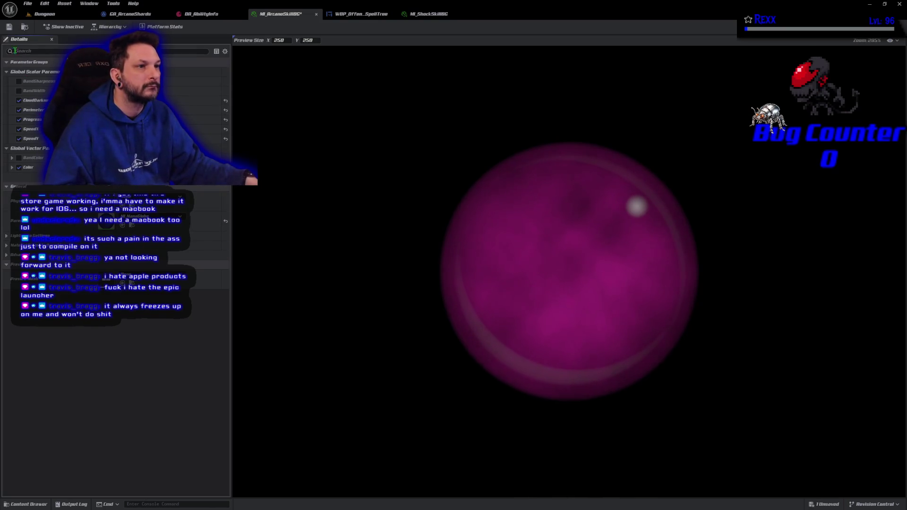
click(9, 27)
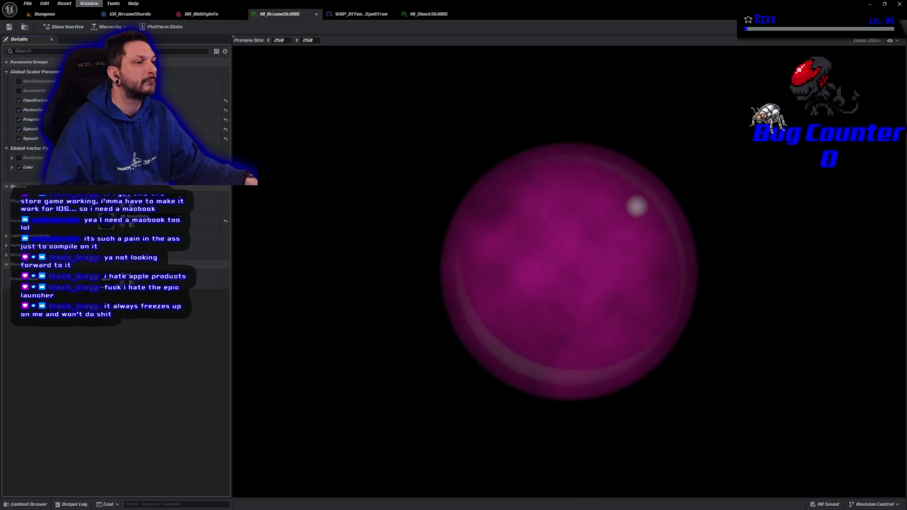
click(124, 167)
drag(225, 232, 228, 206)
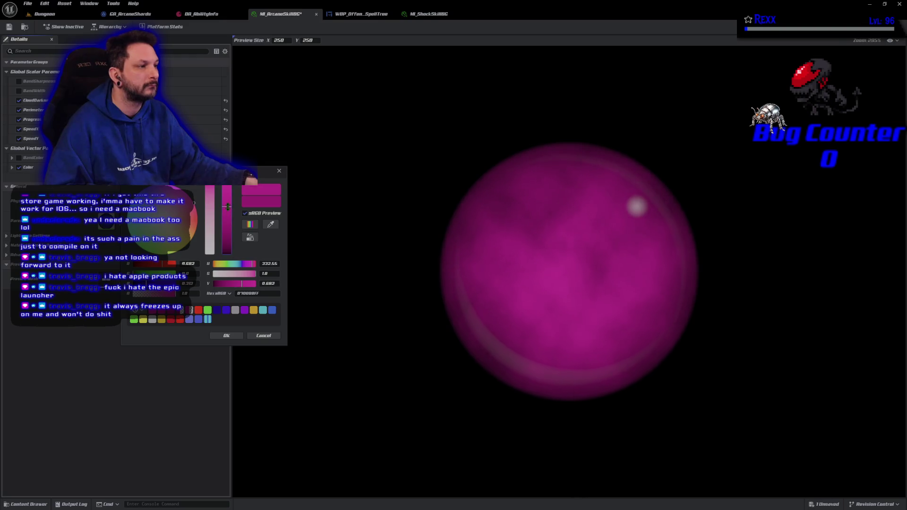
click(219, 335)
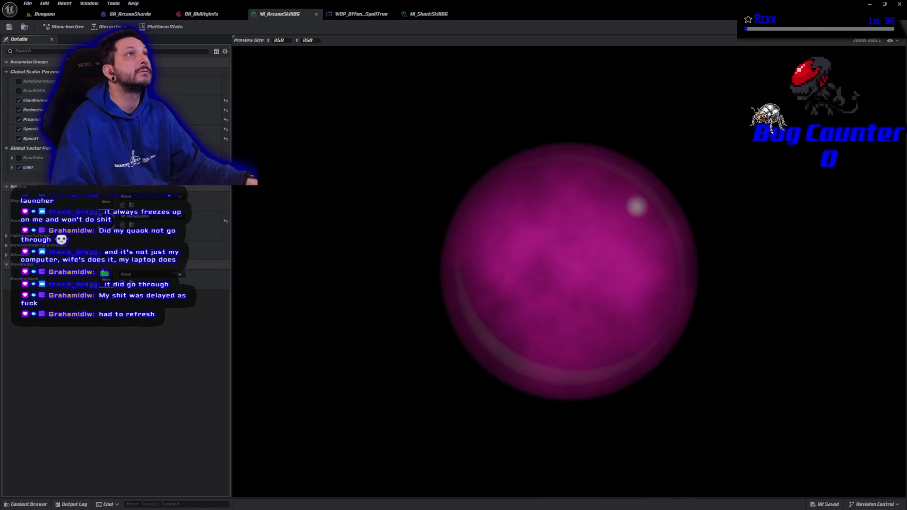
Play-test the Dungeon level, killing goblins with fireball and lightning to reach level 2
click(45, 14)
click(187, 27)
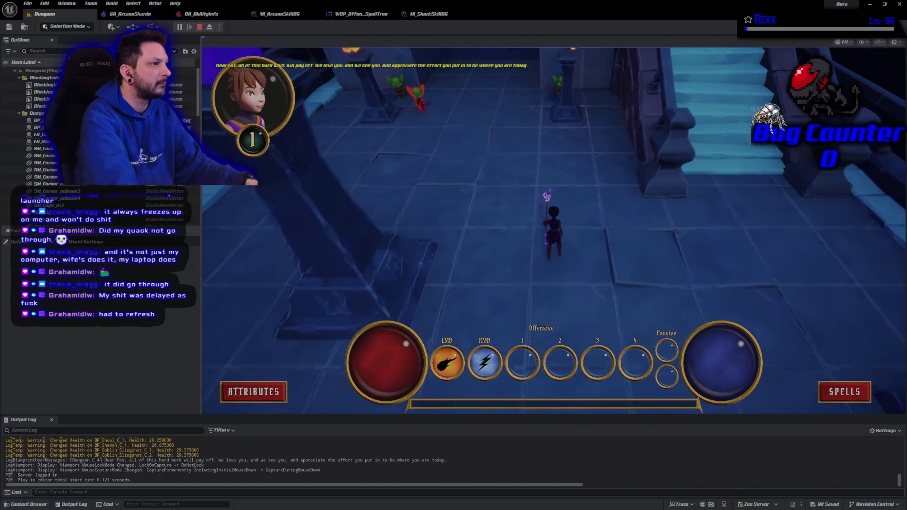
click(395, 127)
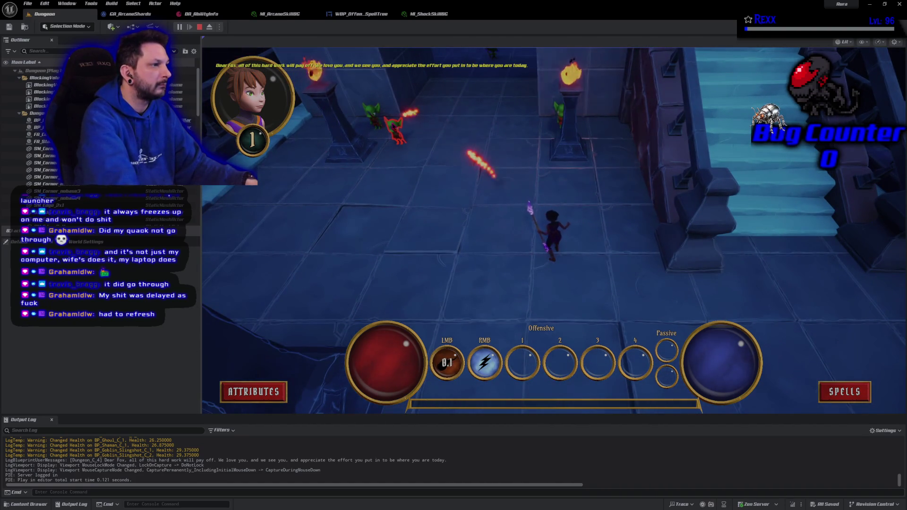
right_click(394, 126)
right_click(374, 116)
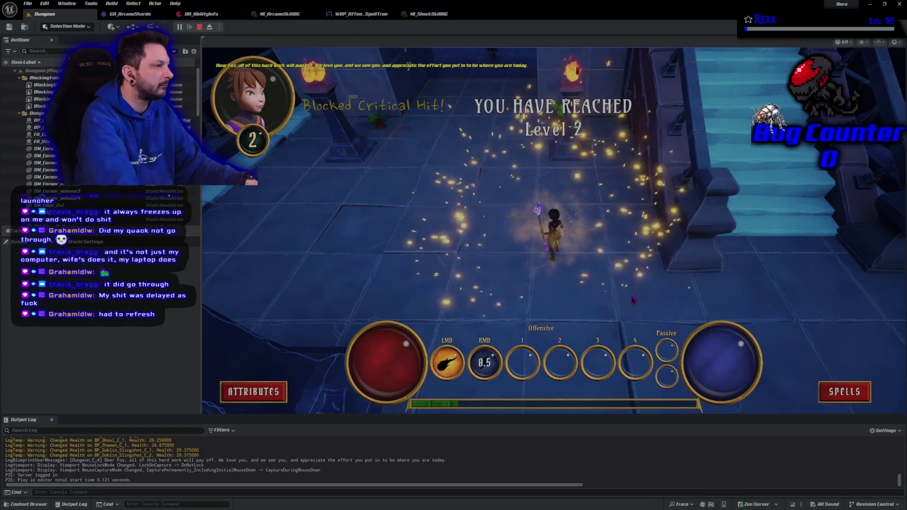
Unlock the purple ability with the spell point, equip it to offensive slot 1, and stop playing
key(shift+F1)
click(843, 394)
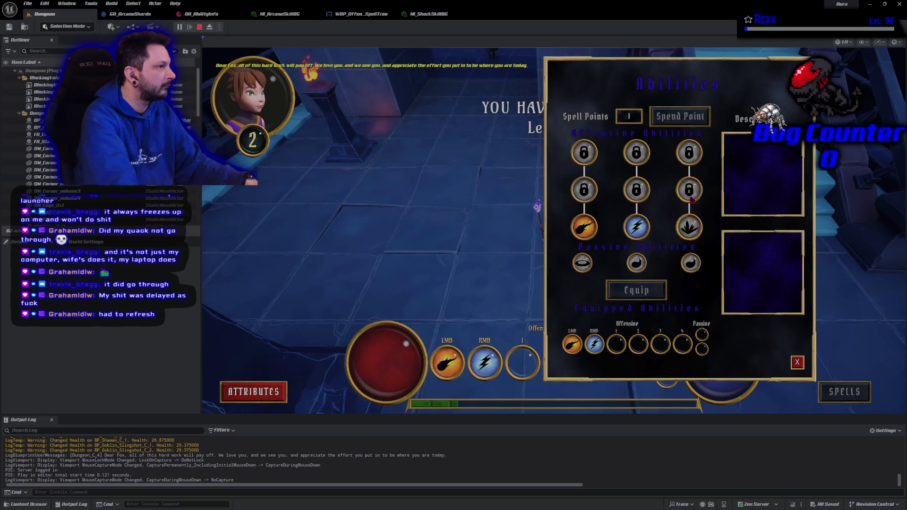
click(689, 227)
click(672, 125)
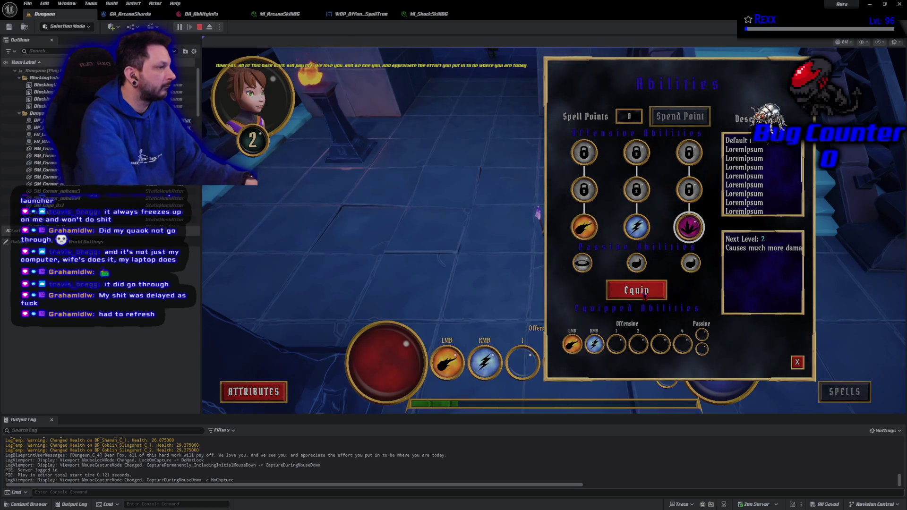
click(637, 290)
click(616, 344)
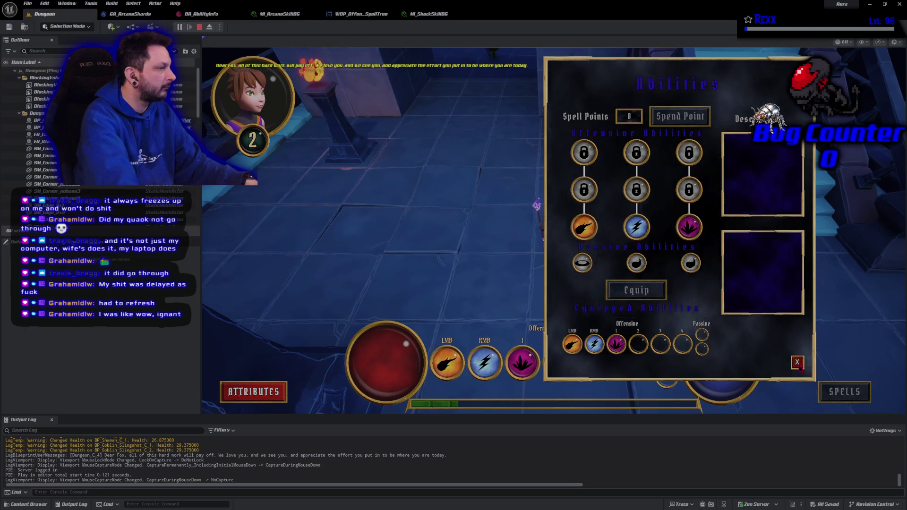
click(797, 362)
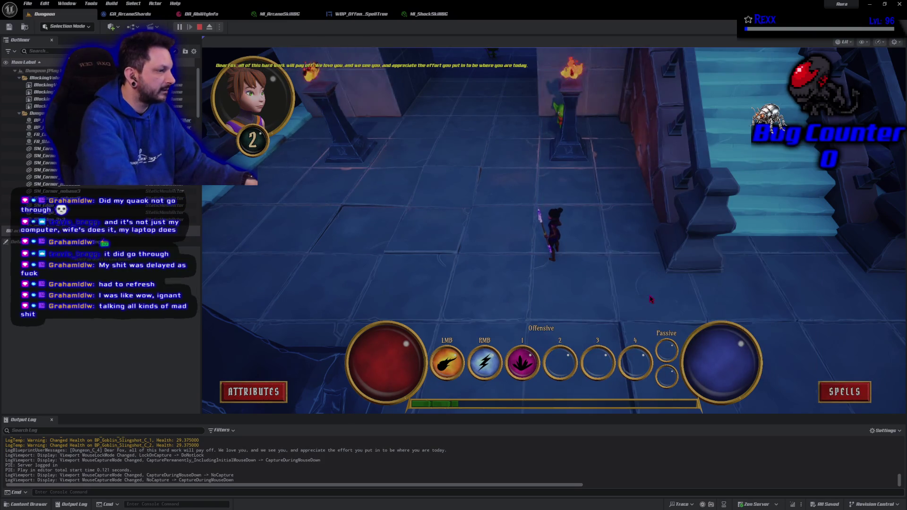
click(650, 296)
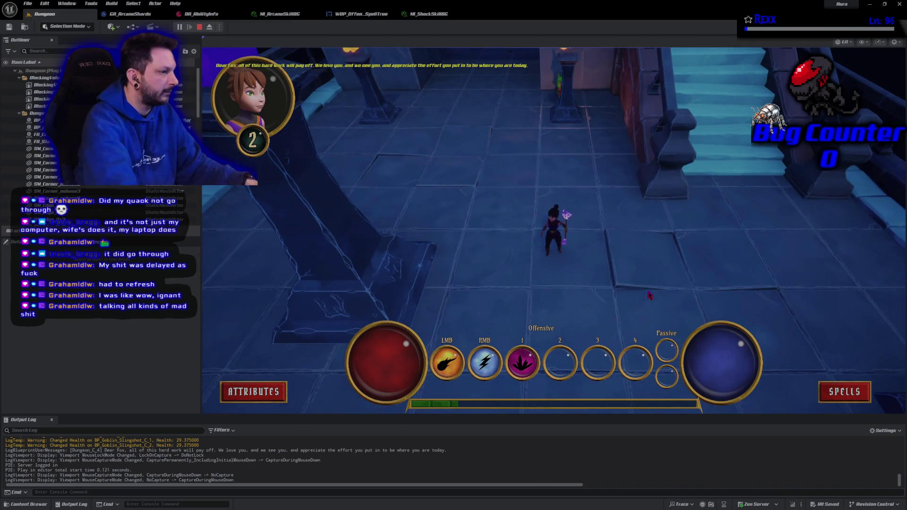
key(Escape)
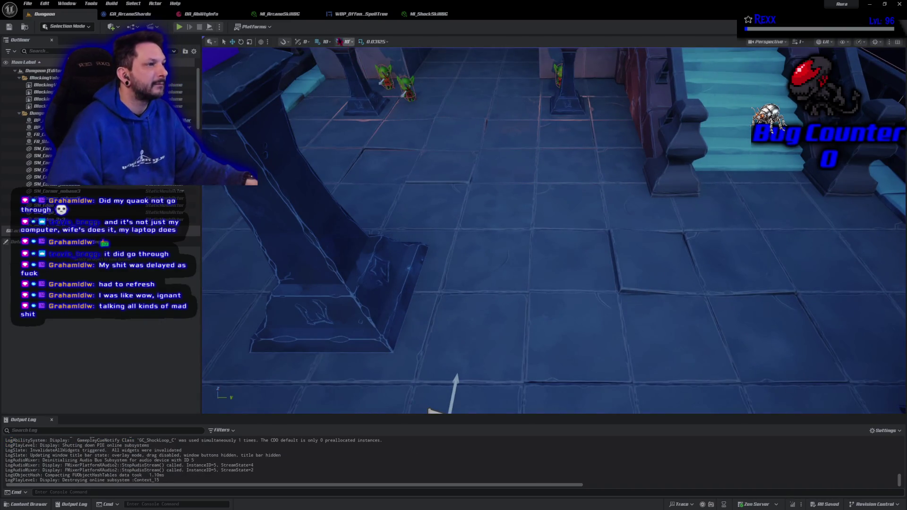
In MI_ArcaneSkillBG, brighten the Color parameter's magenta further and save
click(290, 16)
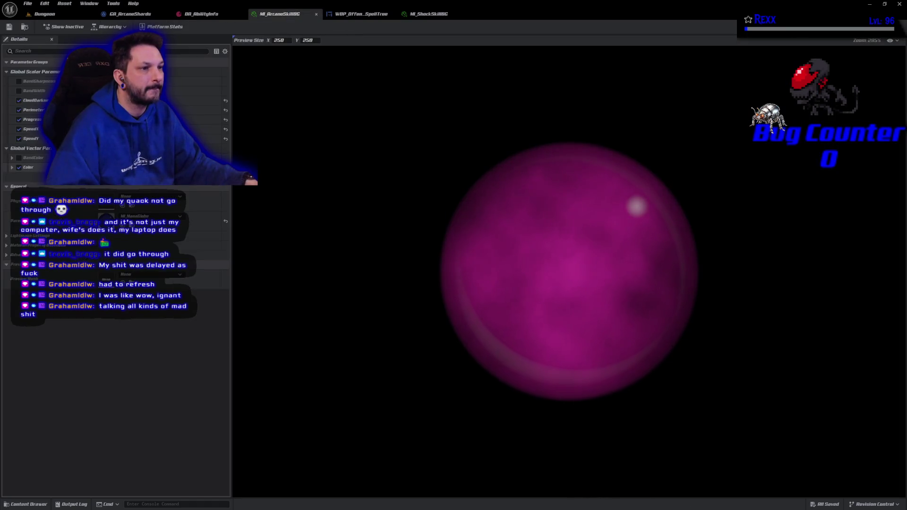
click(122, 167)
drag(226, 212, 225, 186)
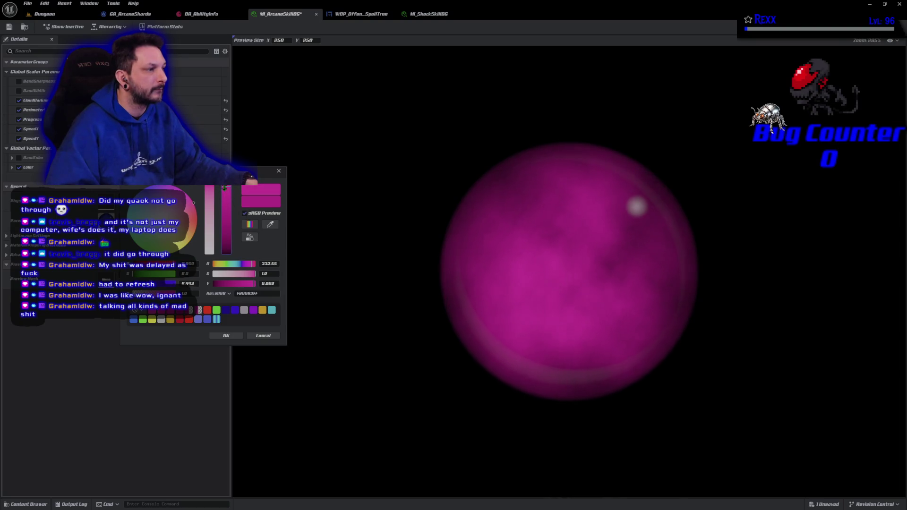
click(226, 336)
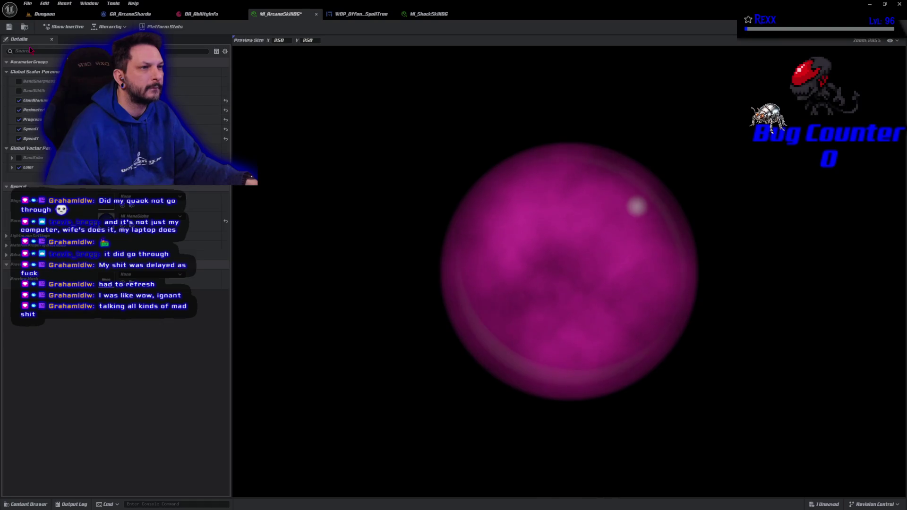
key(ctrl+s)
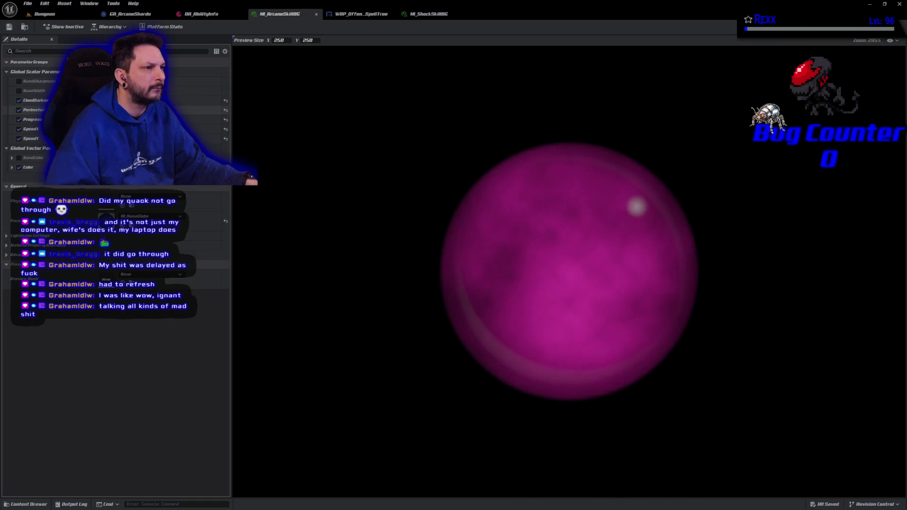
Reset CloudDarkness then undo the reset, and start a new Dungeon play test
click(226, 102)
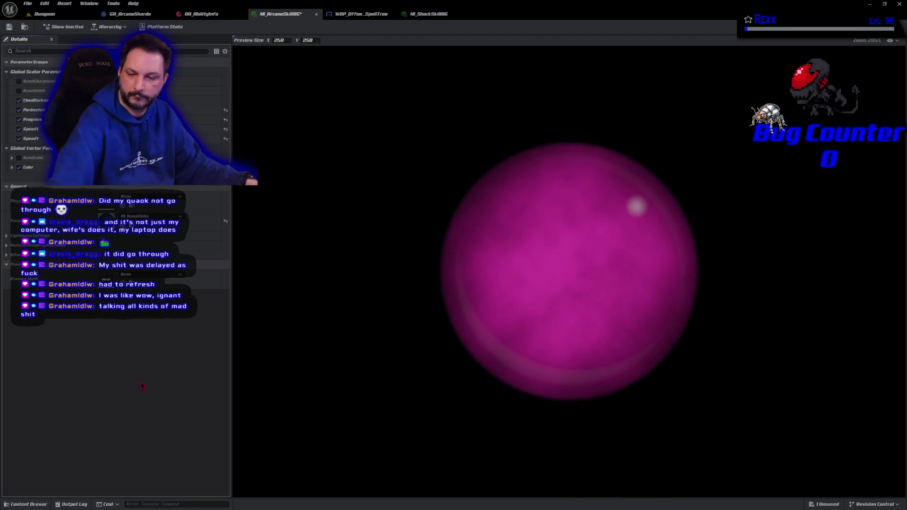
key(ctrl+z)
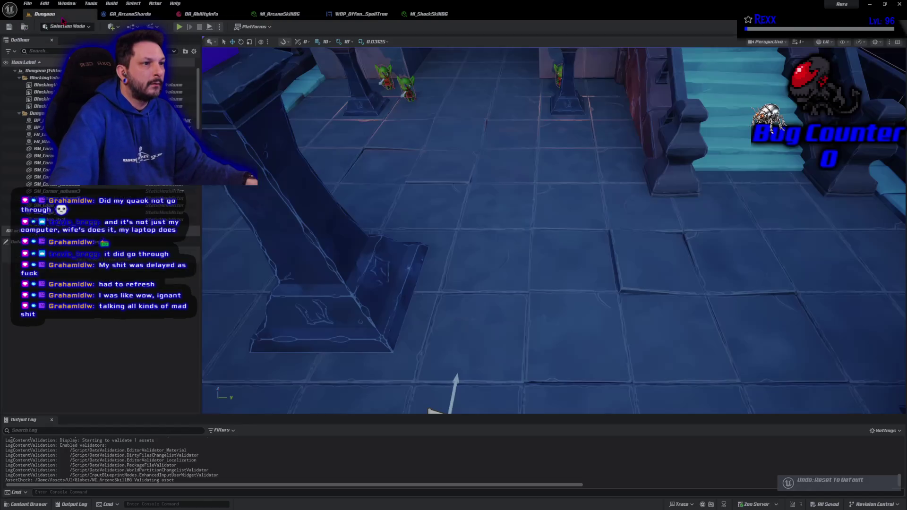
click(45, 14)
click(180, 26)
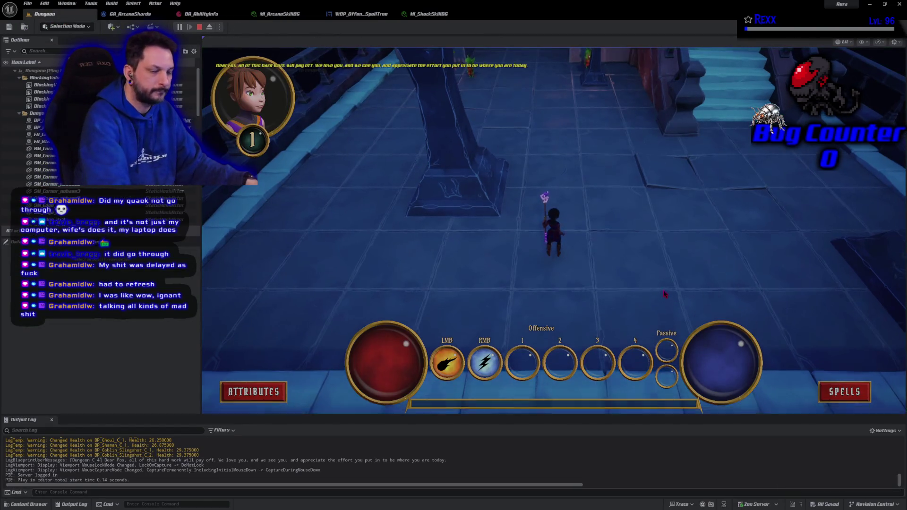
Move up the corridor and kill the goblin with lightning to reach level 2
click(663, 294)
right_click(431, 137)
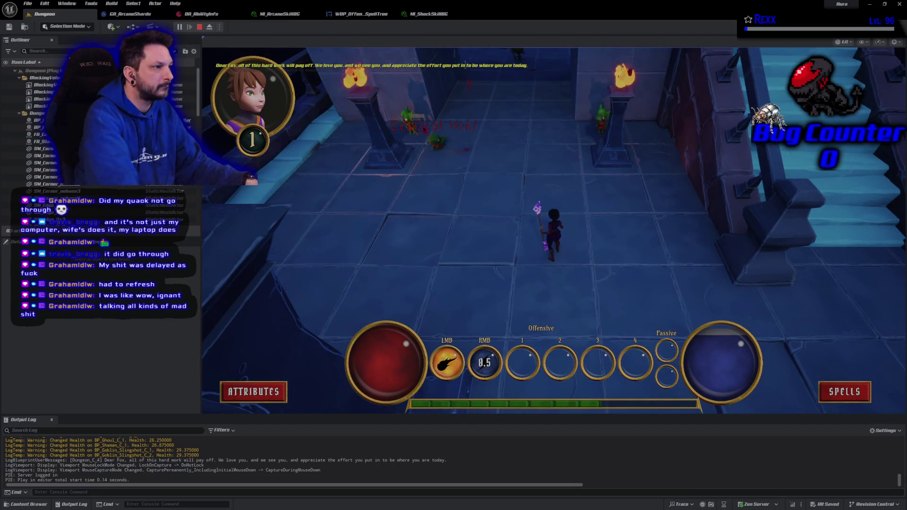
right_click(415, 127)
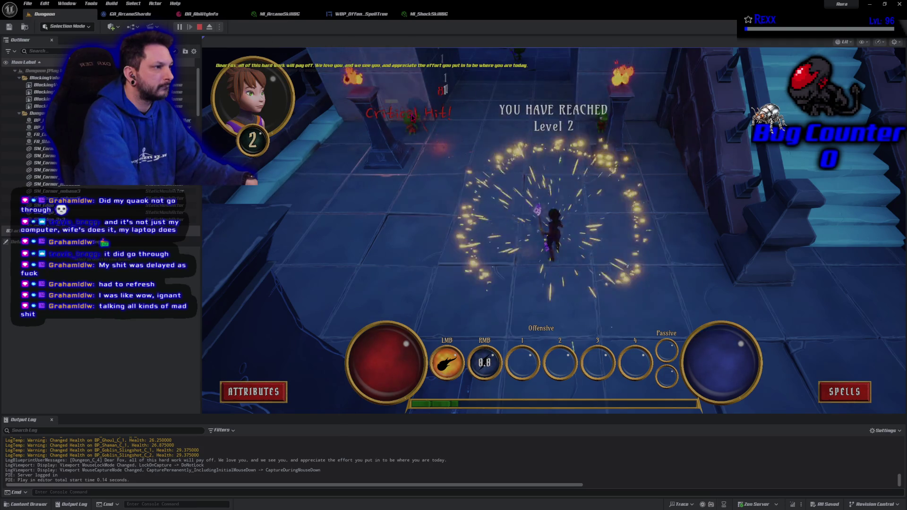
Unlock the purple third offensive ability, equip it to slot 1, and stop the play session
click(844, 391)
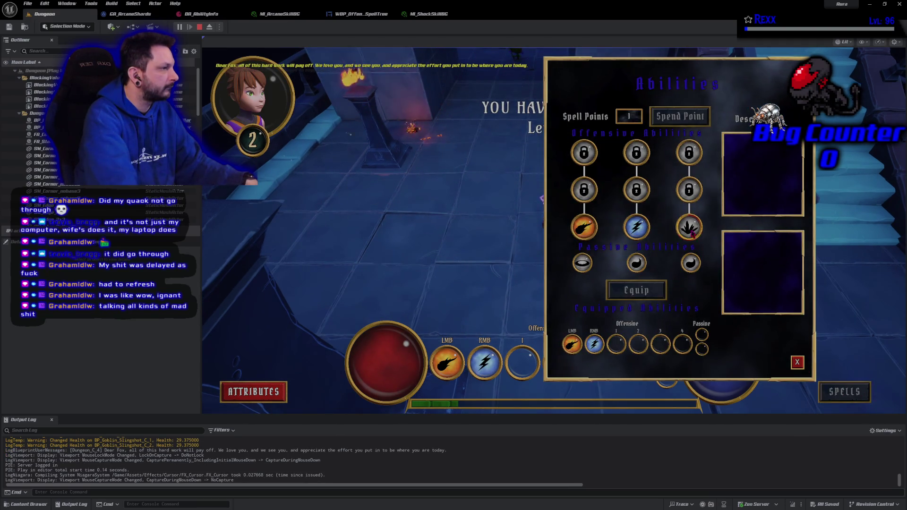
click(691, 228)
click(680, 116)
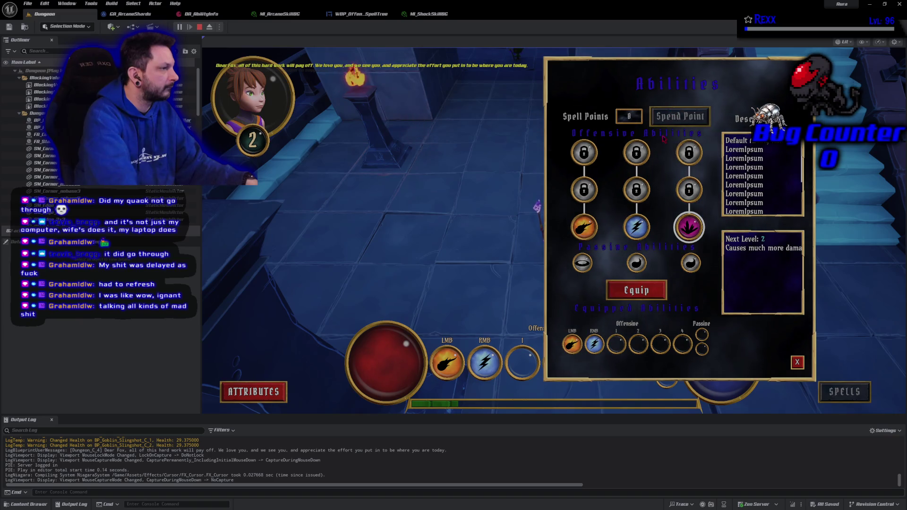
click(637, 290)
click(616, 344)
click(798, 362)
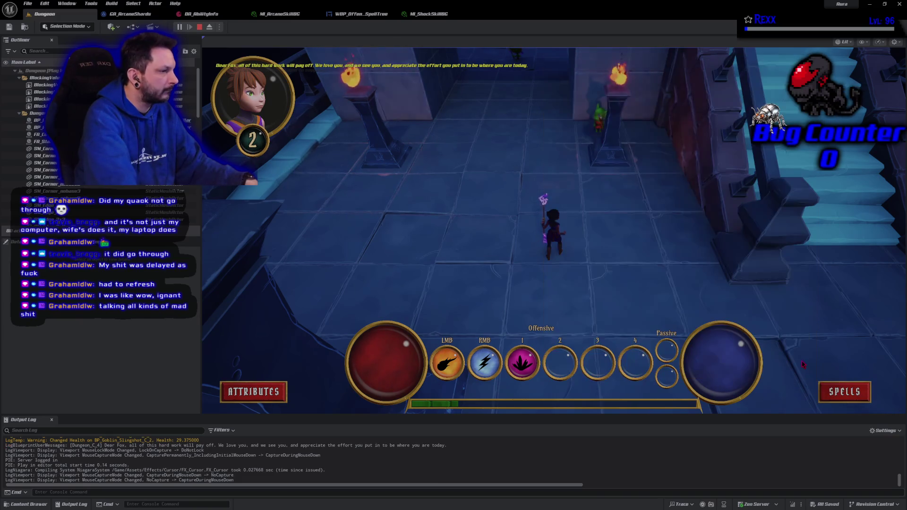
key(w)
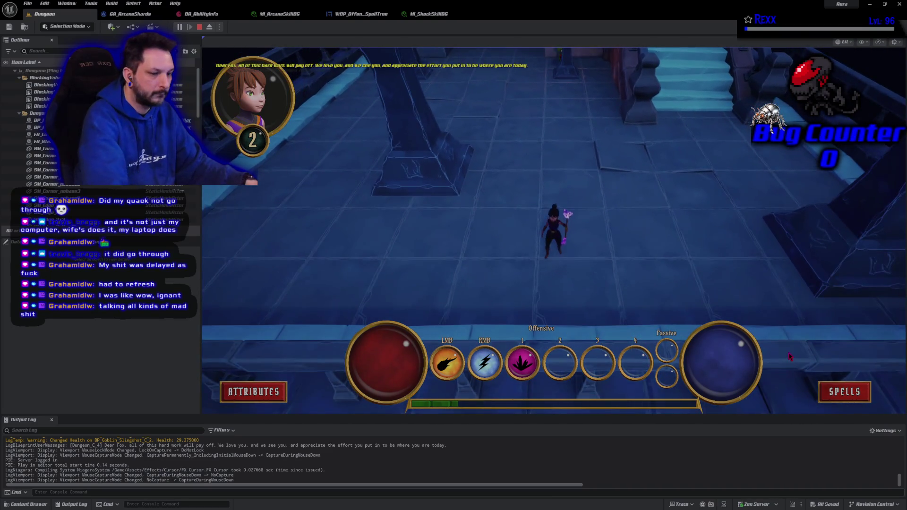
key(Escape)
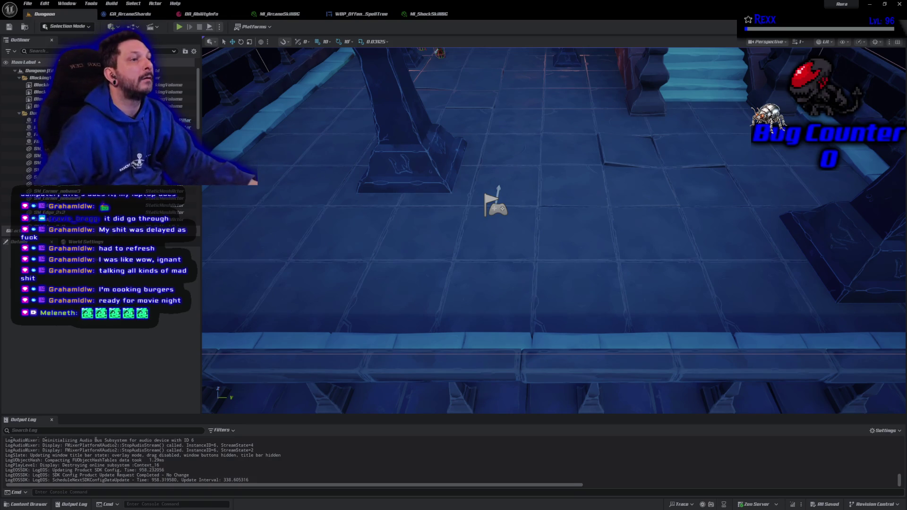
Switch back to the MI_ArcaneSkillBG material instance tab
click(281, 14)
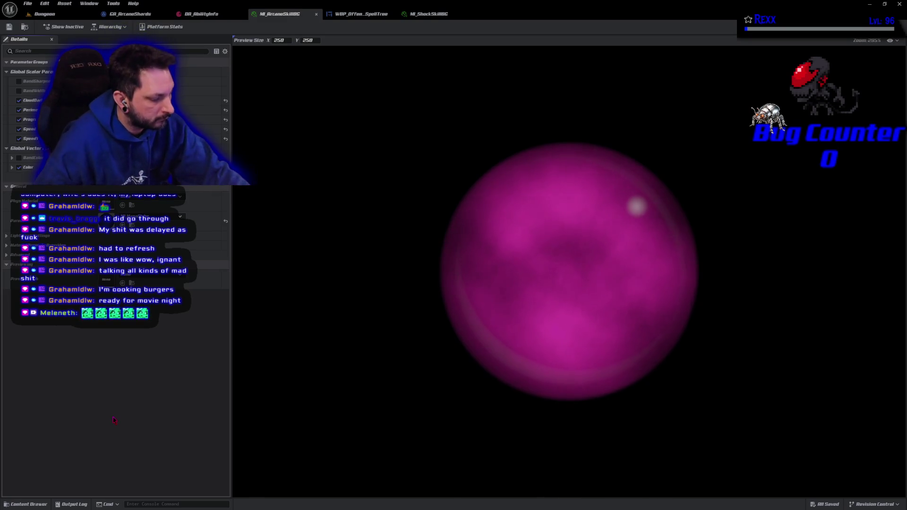
Undo the cloud texture change, darken the Color magenta, save MI_ArcaneSkillBG, and return to Dungeon
key(ctrl+z)
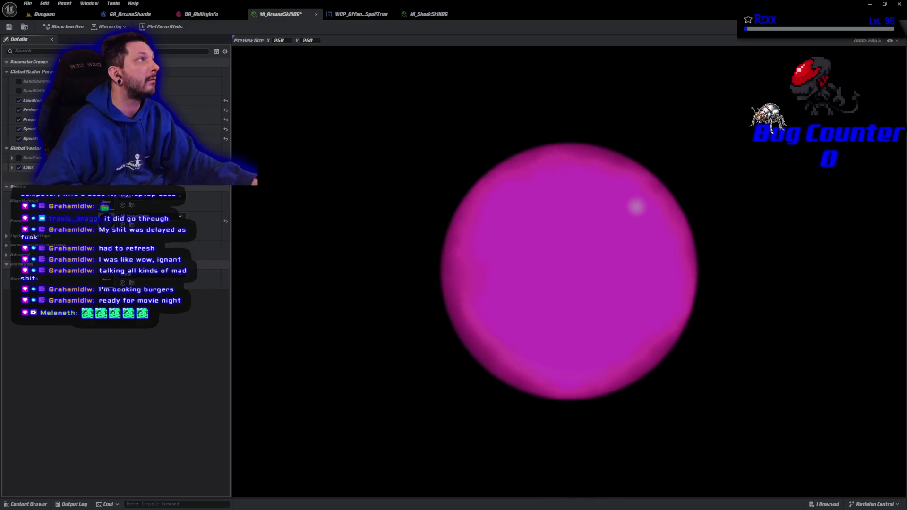
click(142, 167)
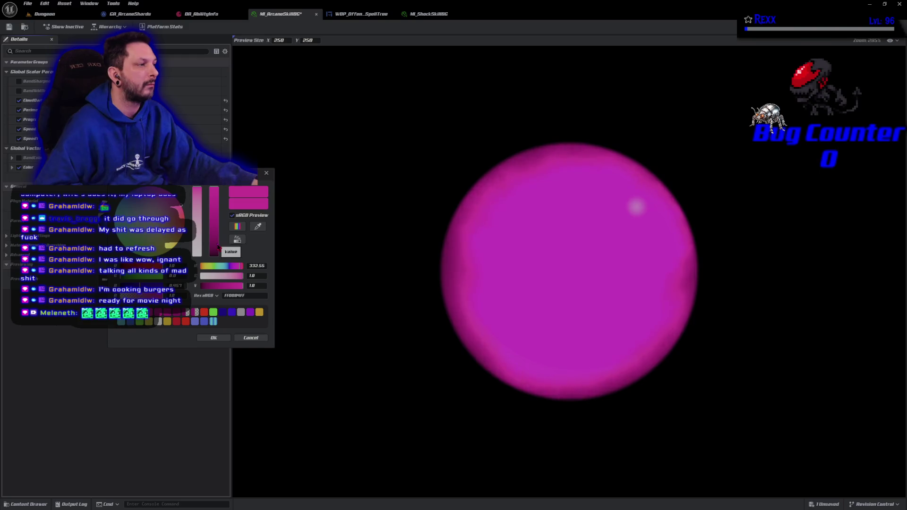
click(218, 246)
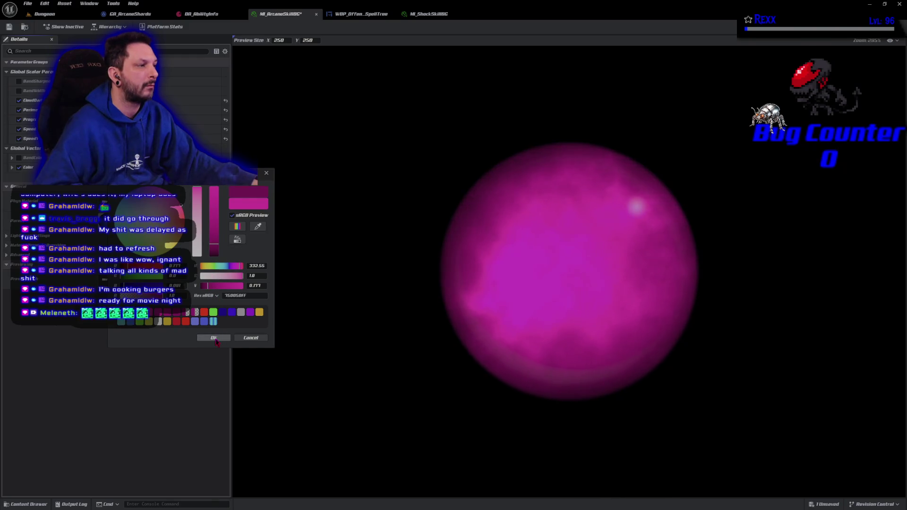
click(215, 339)
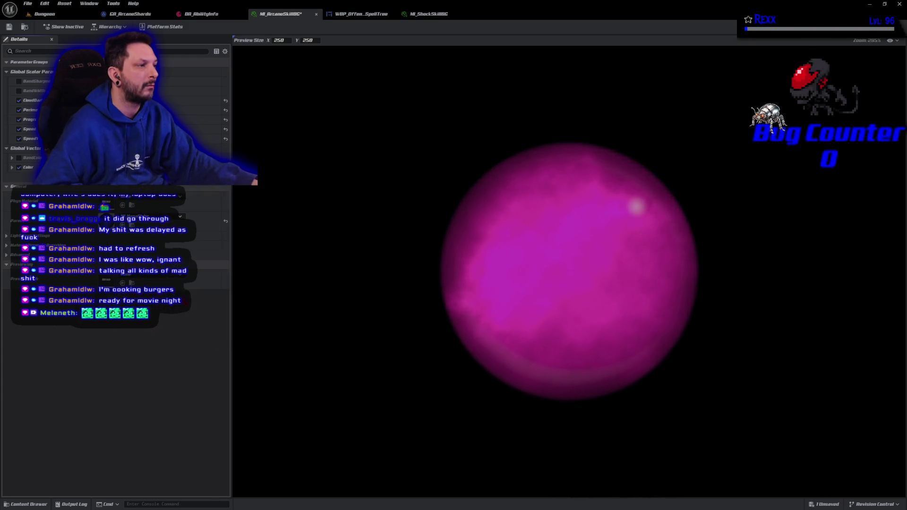
click(9, 27)
click(45, 14)
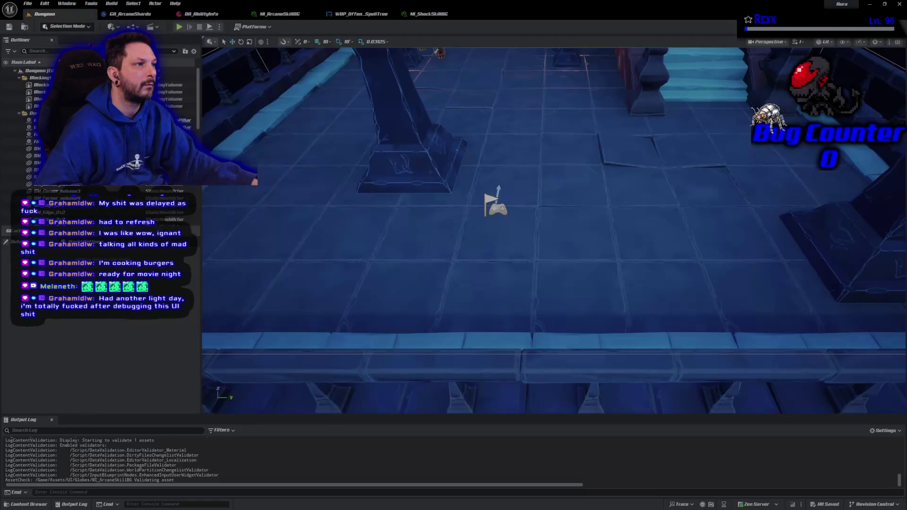
Play-test the level and kill goblins with lightning to reach level 2
click(179, 27)
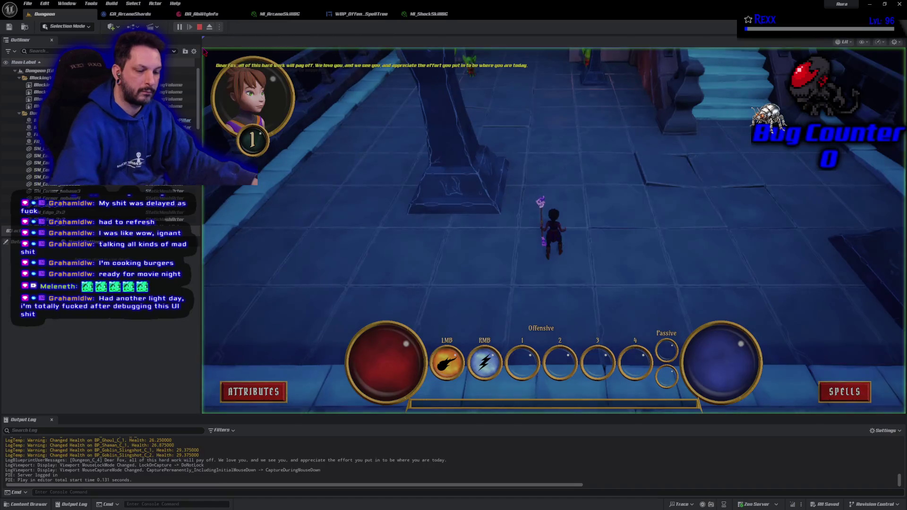
click(204, 51)
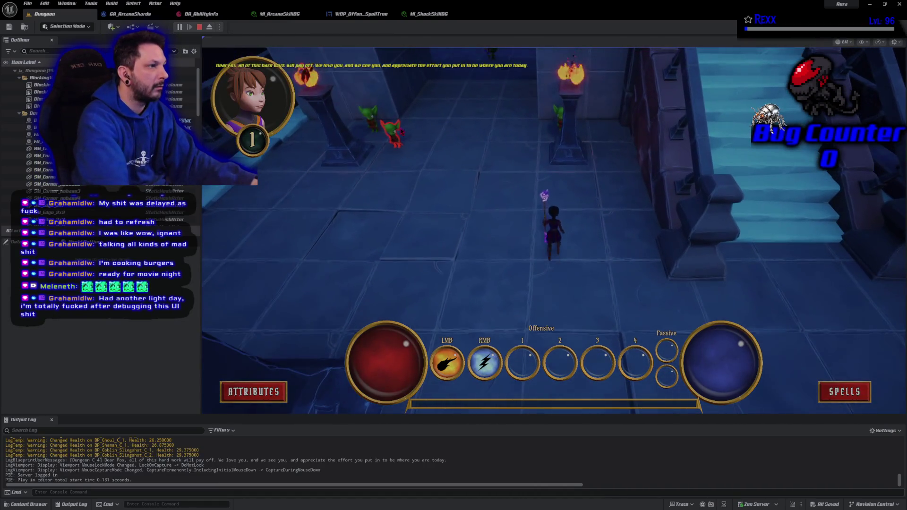
right_click(371, 124)
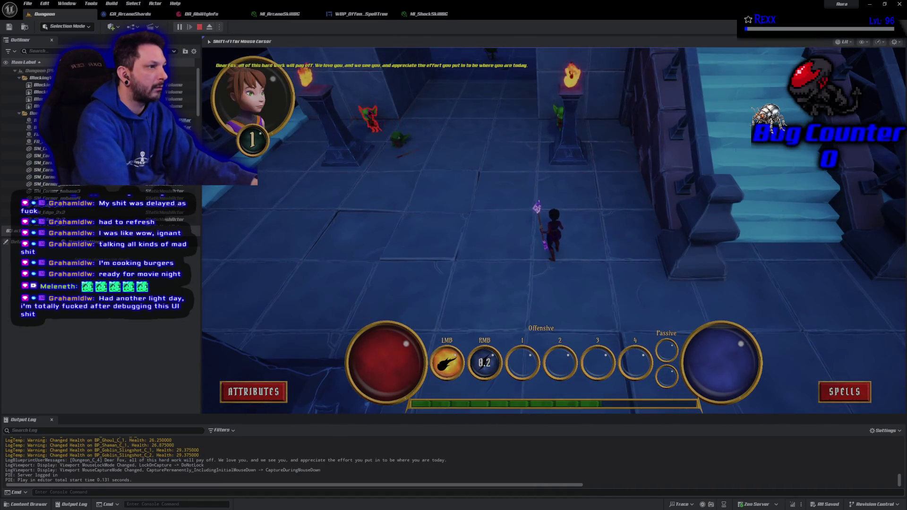
right_click(371, 124)
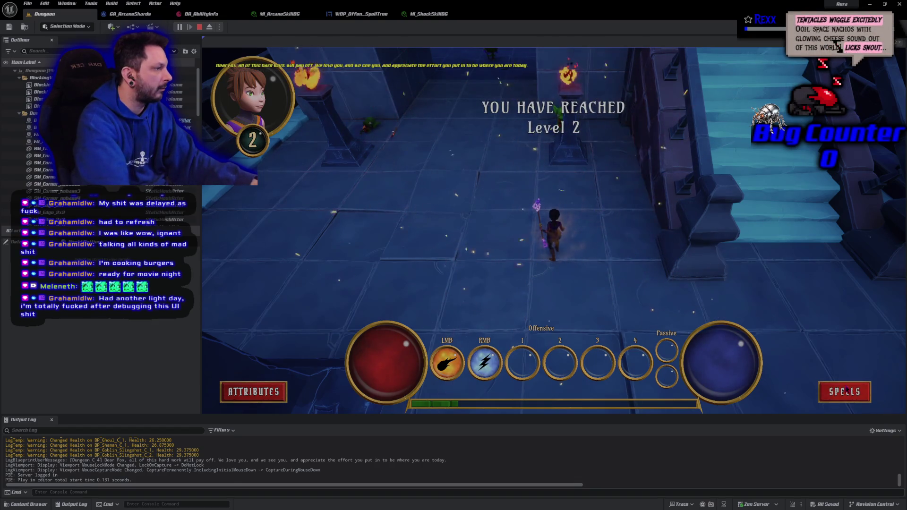
Unlock the magenta third ability, equip it to offensive slot 1, and stop the play test
click(839, 392)
click(689, 227)
click(681, 117)
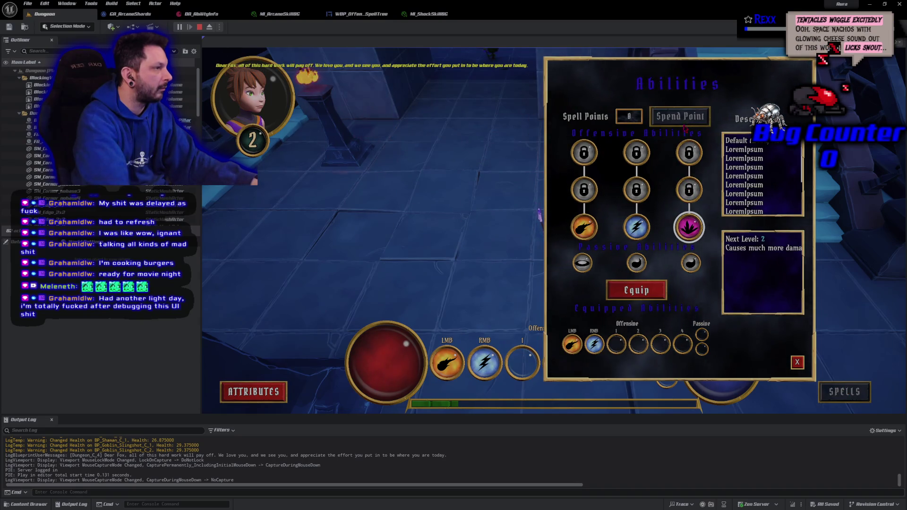
click(656, 289)
click(617, 343)
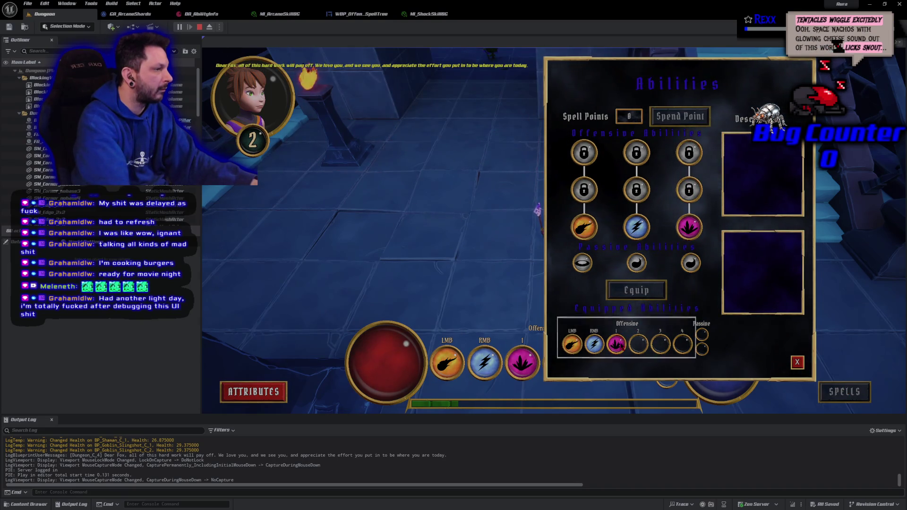
click(797, 362)
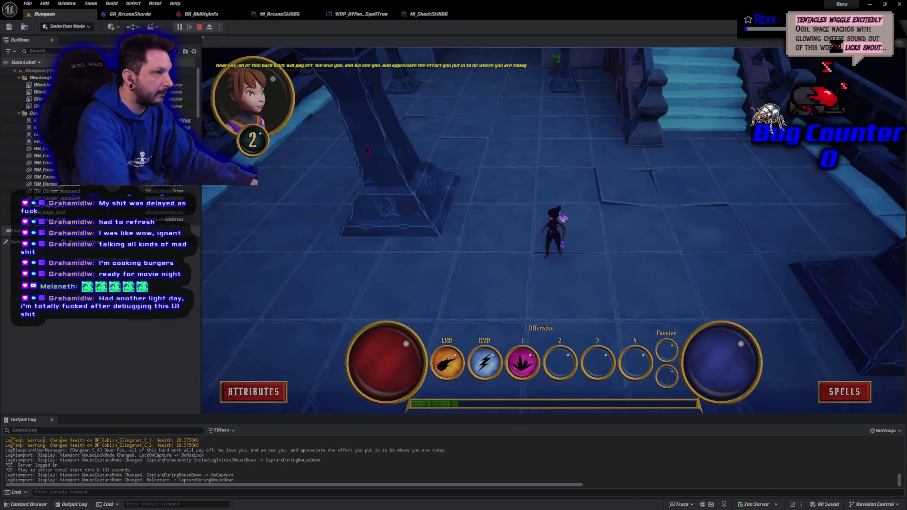
key(Escape)
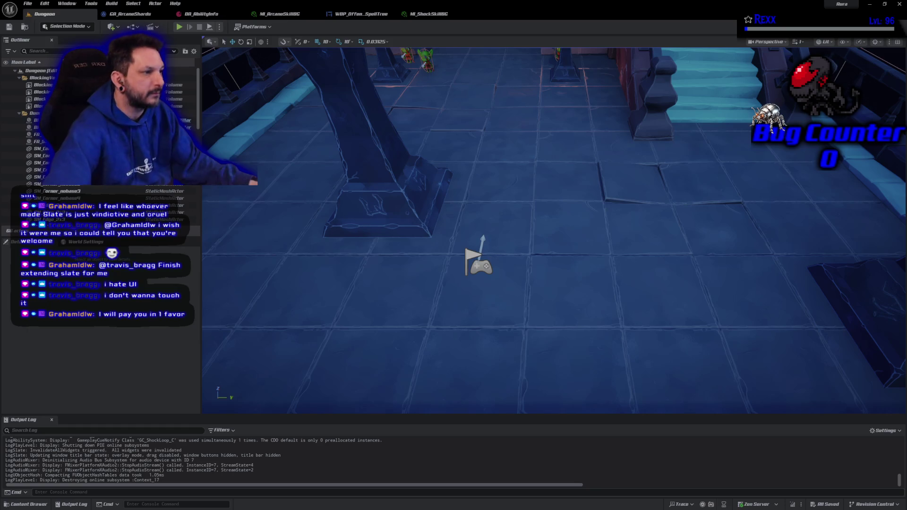
Switch to GitHub Desktop to see the pending changes
key(alt+Tab)
Commit the 9 files to Development as 'Arcane Shard Spell', push to origin, review History, then close
click(306, 366)
text(Arca)
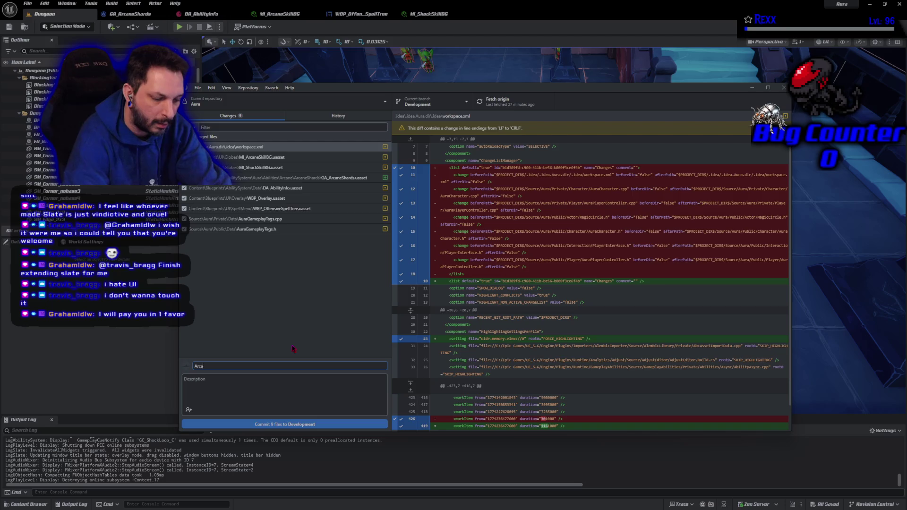
text(ne Shard)
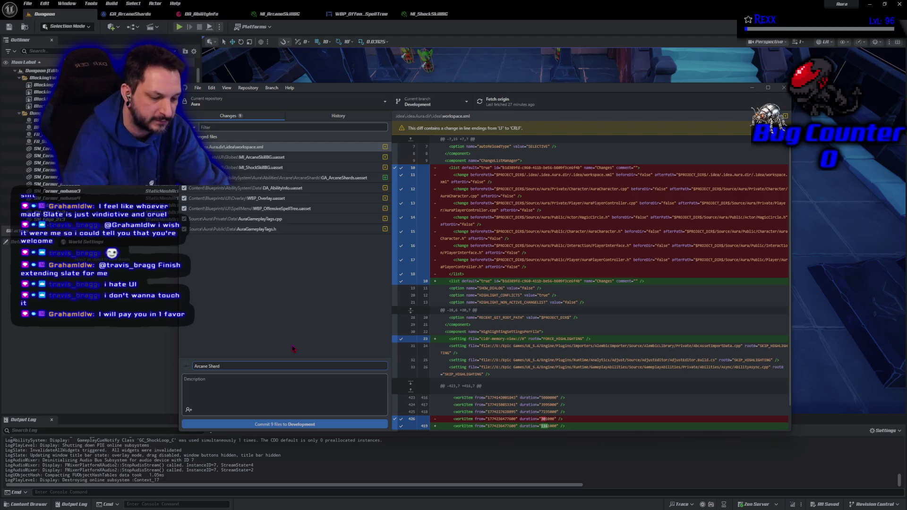
text( Spell)
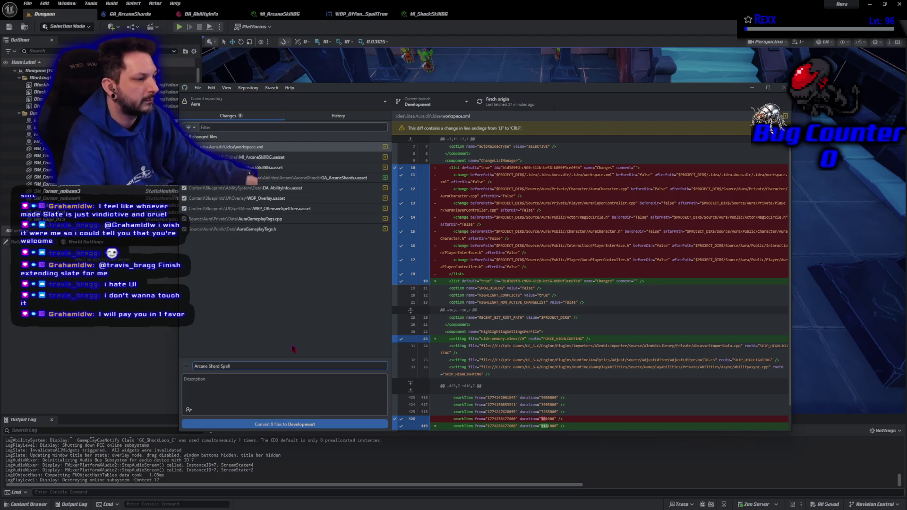
click(279, 424)
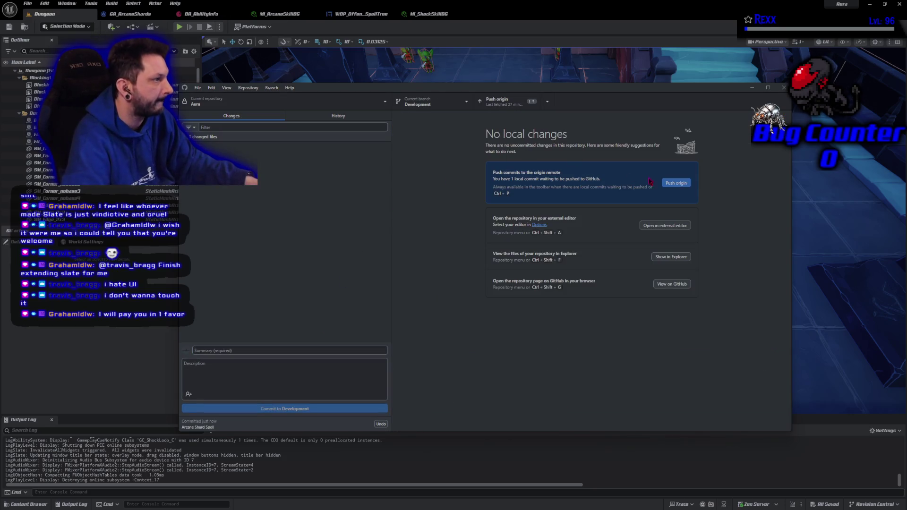
key(ctrl+p)
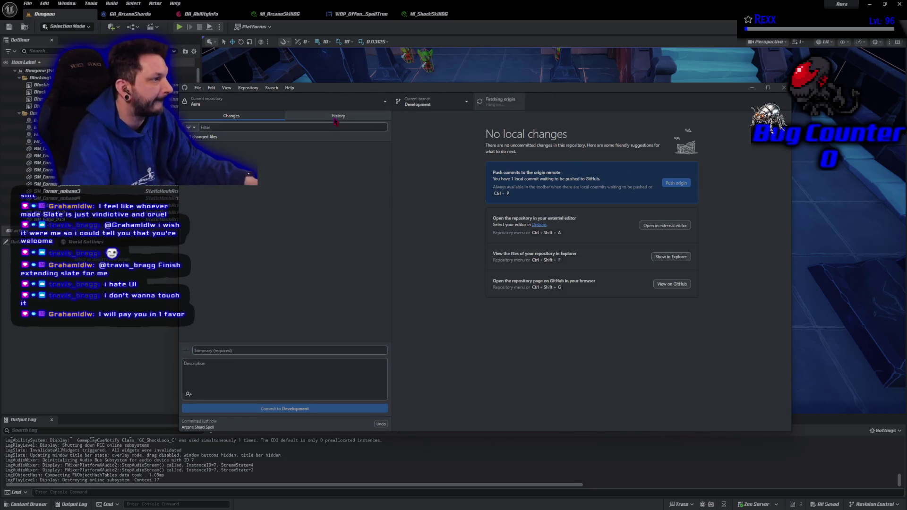
click(334, 116)
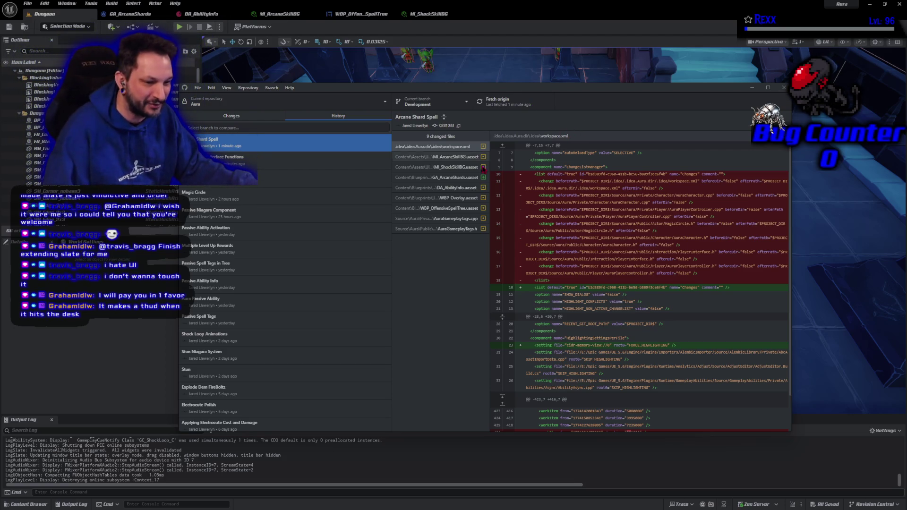
click(784, 88)
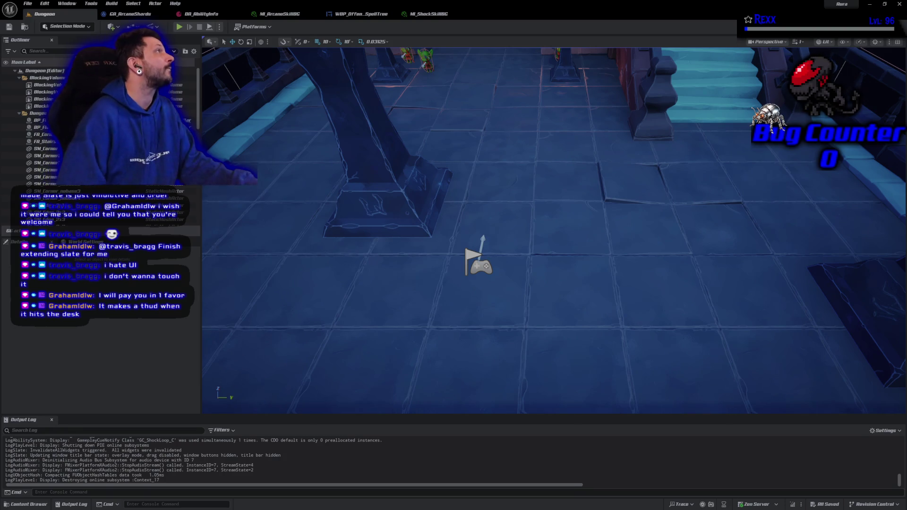
In Rider, close all the open gameplay tags file tabs
key(alt+Tab)
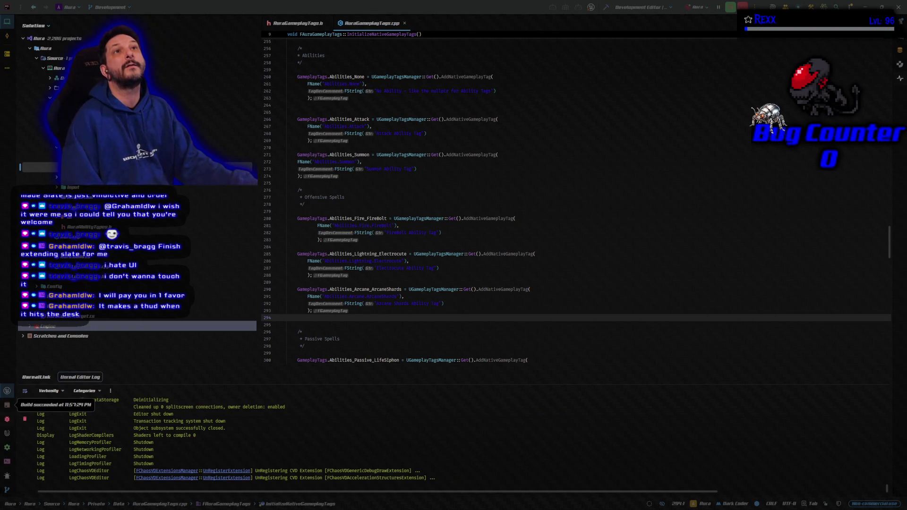
right_click(306, 27)
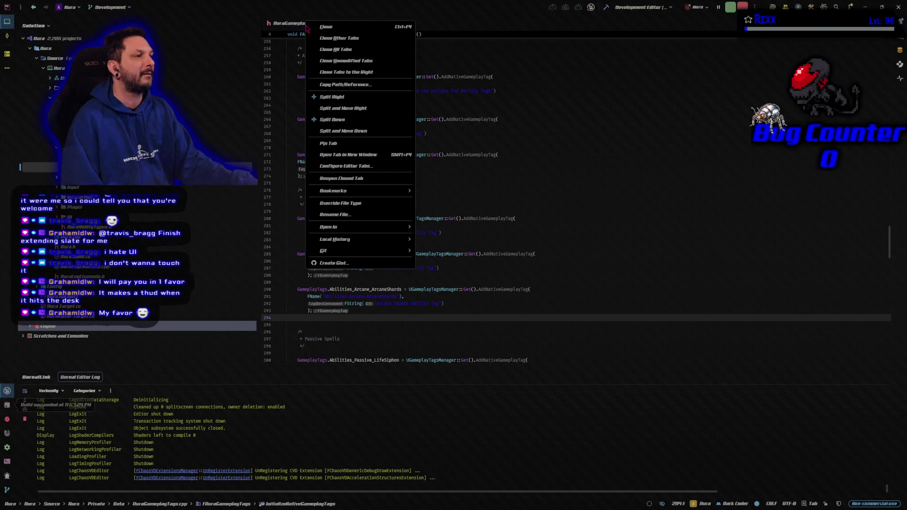
click(326, 39)
middle_click(298, 30)
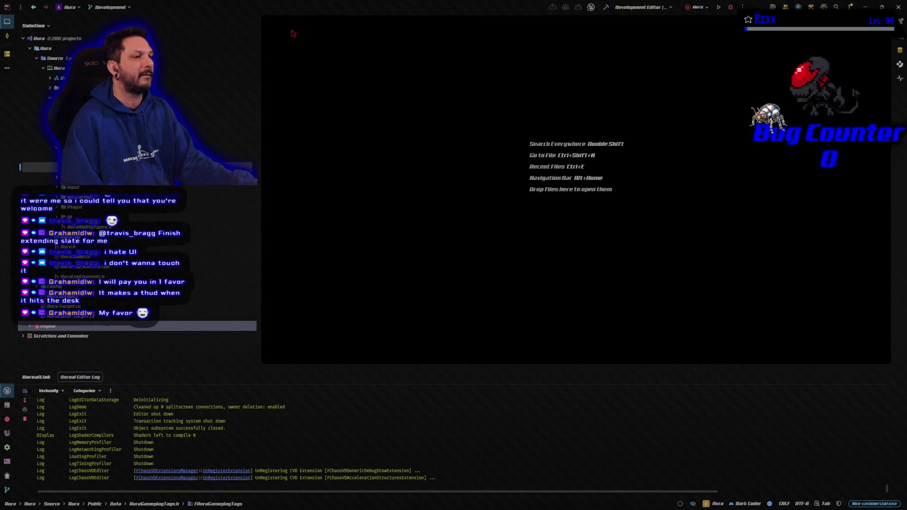
Open AuraCharacter.h from the Character folder in the Solution tree, then switch to AuraCharacter.cpp
key(Left)
key(Left)
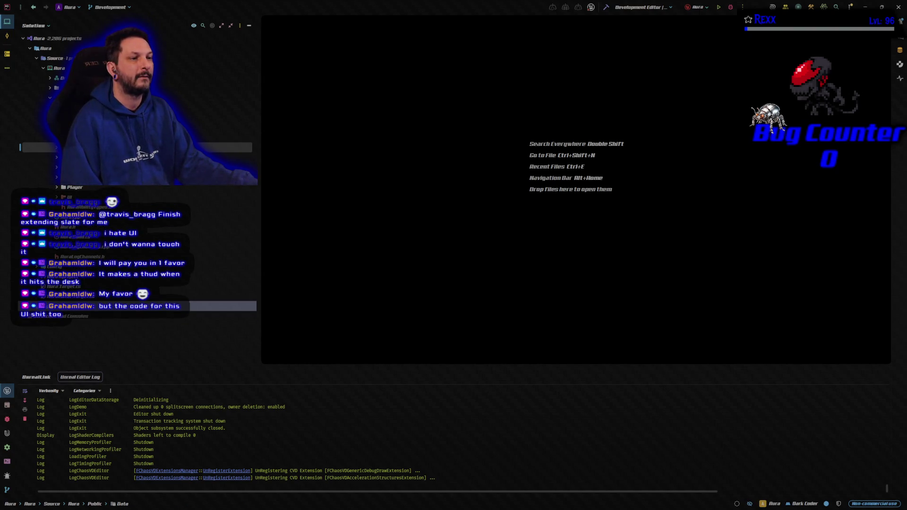
key(Up)
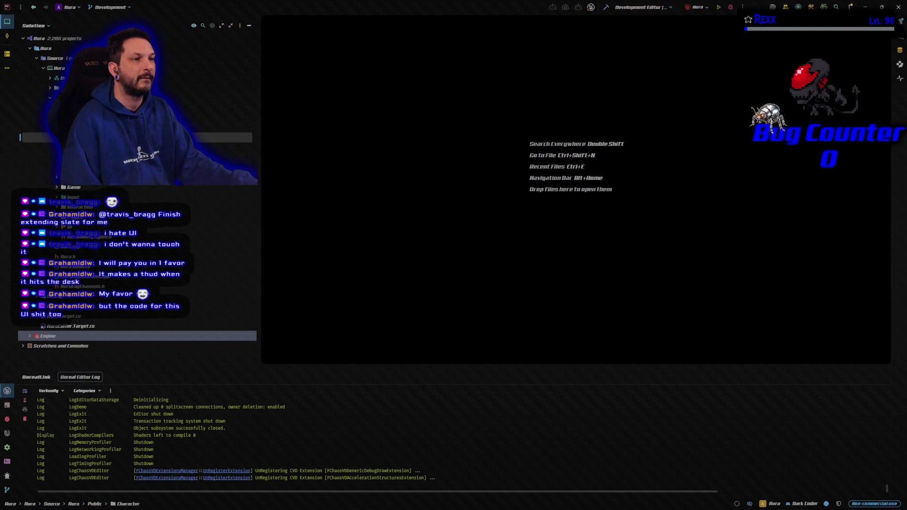
key(Down)
key(Return)
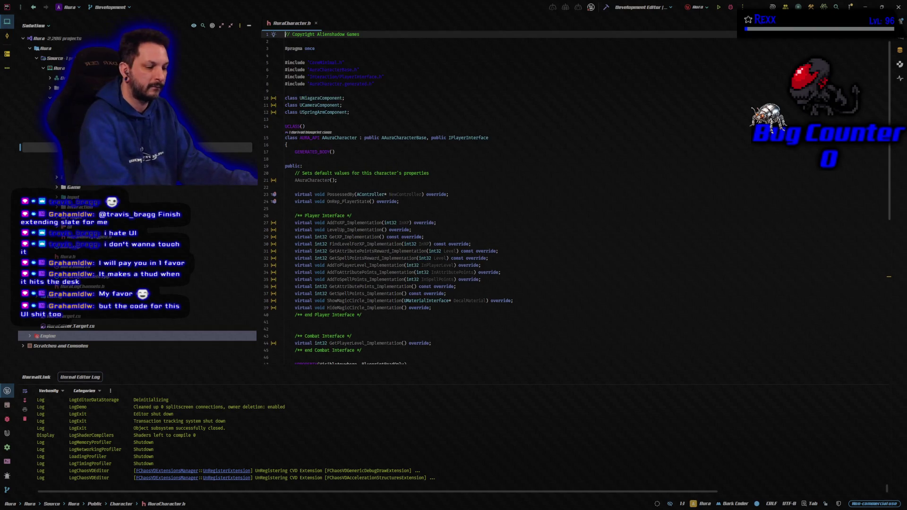
key(ctrl+alt+Home)
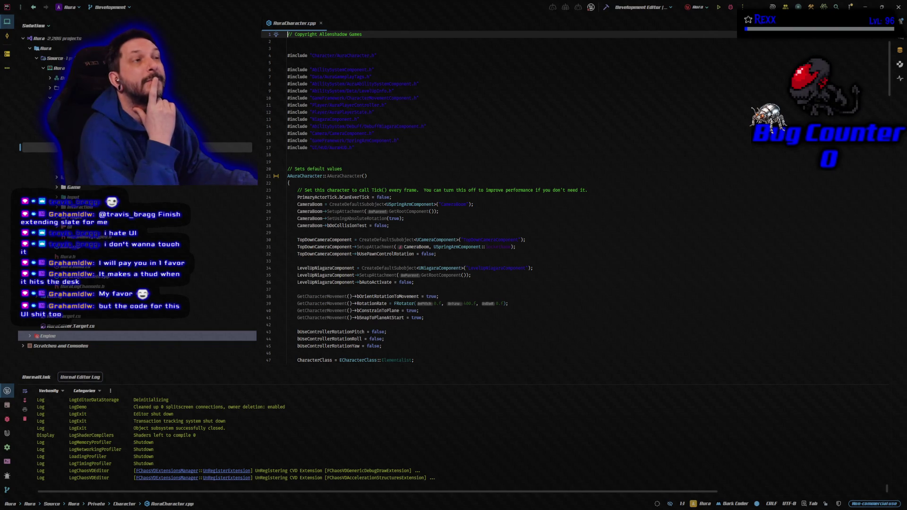
Scroll AuraCharacter.cpp down to the ShowMagicCircle_Implementation and HideMagicCircle_Implementation functions
scroll(472, 287, down, 5)
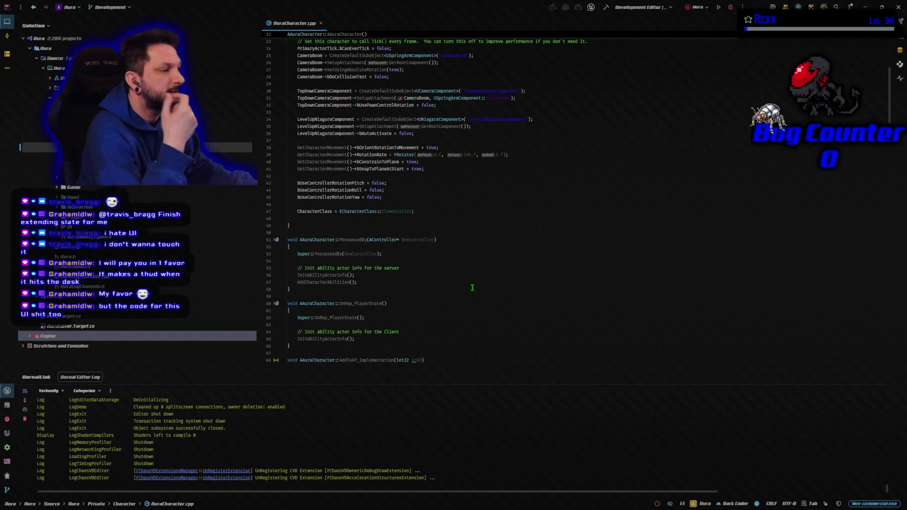
scroll(472, 288, down, 8)
scroll(472, 288, down, 13)
scroll(472, 288, down, 11)
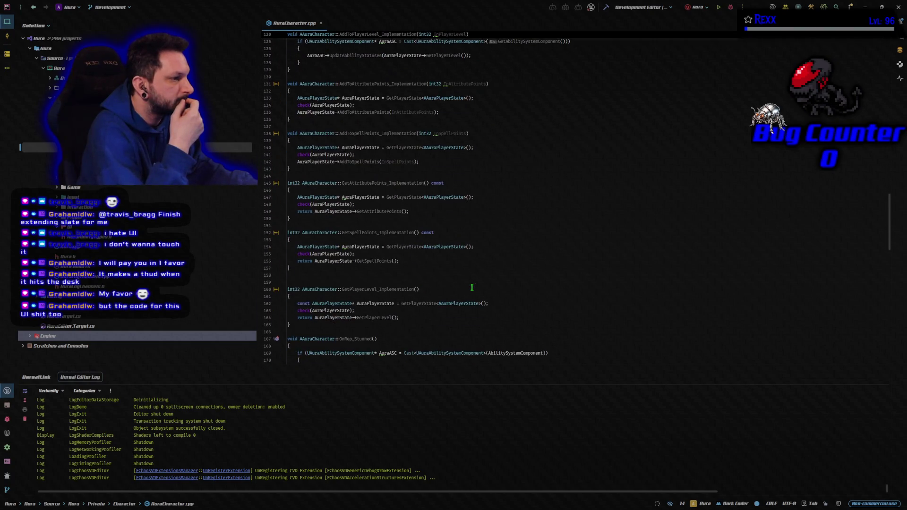
scroll(472, 288, down, 3)
scroll(472, 287, down, 15)
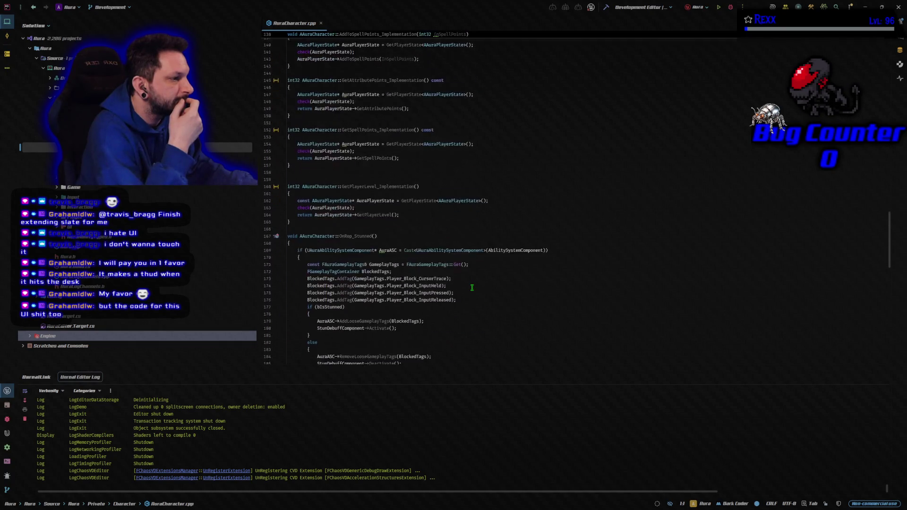
scroll(472, 288, down, 12)
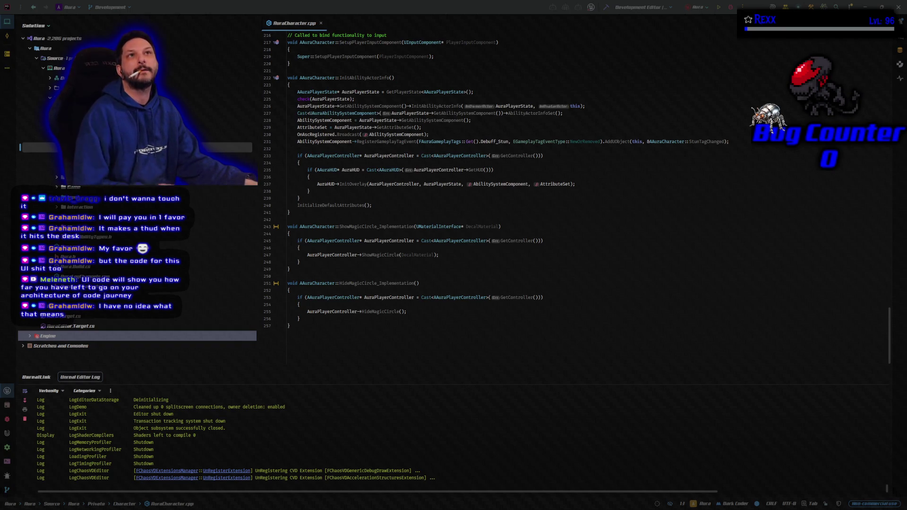
Paste a bShowMouseCursor = false line after both the ShowMagicCircle and HideMagicCircle calls
click(453, 255)
key(Return)
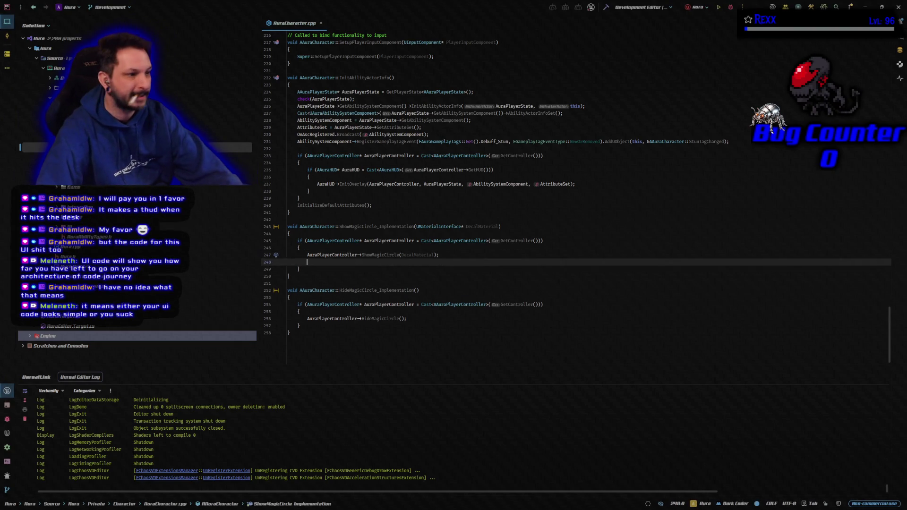
text(AuraPlayerController->bShowMouseCursor = false;)
click(428, 319)
key(Return)
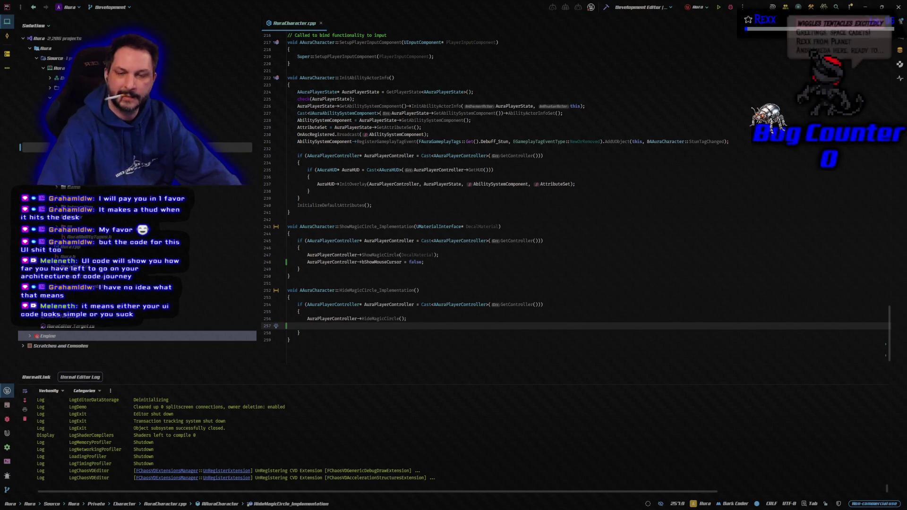
text(AuraPlayerController->bShowMouseCursor = false;)
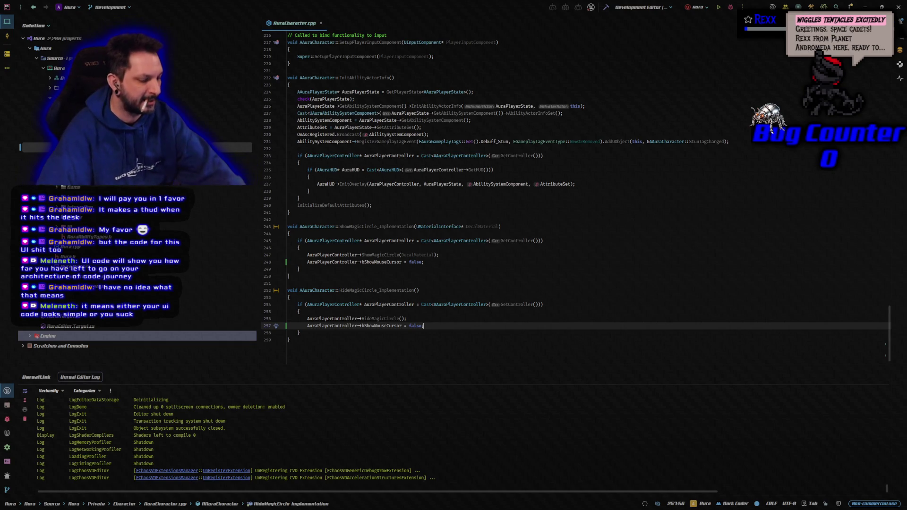
Change HideMagicCircle_Implementation's bShowMouseCursor to true and build the project
click(299, 333)
click(424, 326)
key(ctrl+shift+Left)
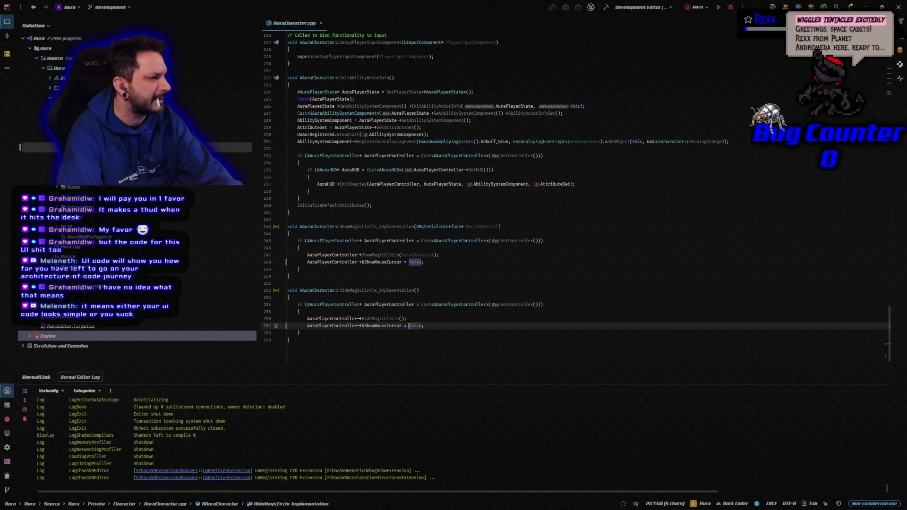
text(tru)
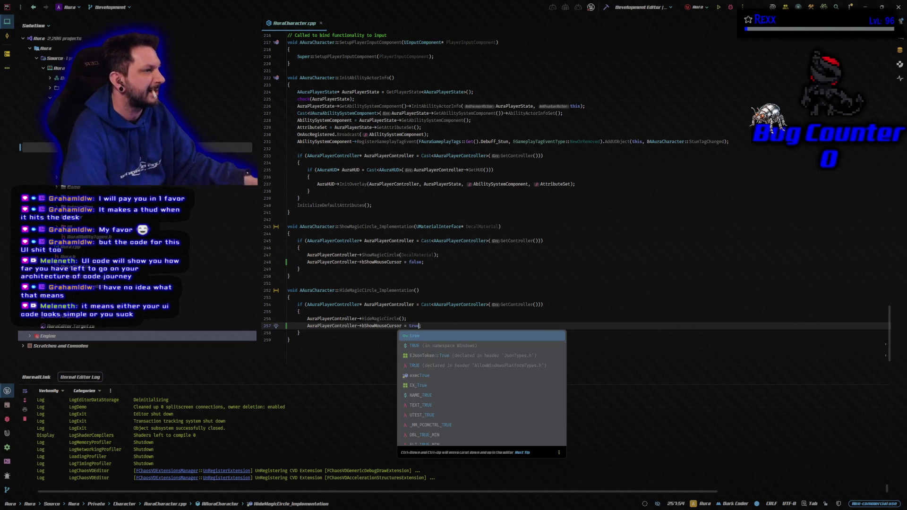
click(605, 8)
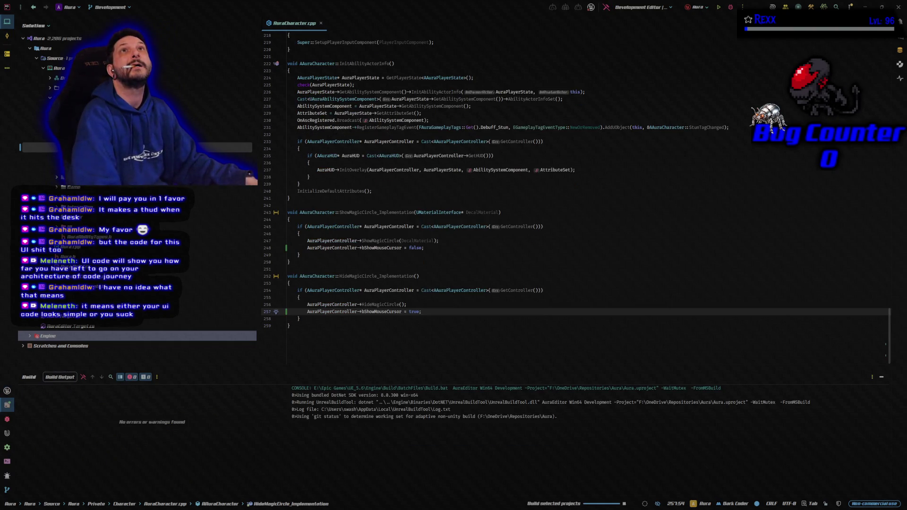
After the build succeeds, launch the Aura project in the Unreal editor
click(377, 351)
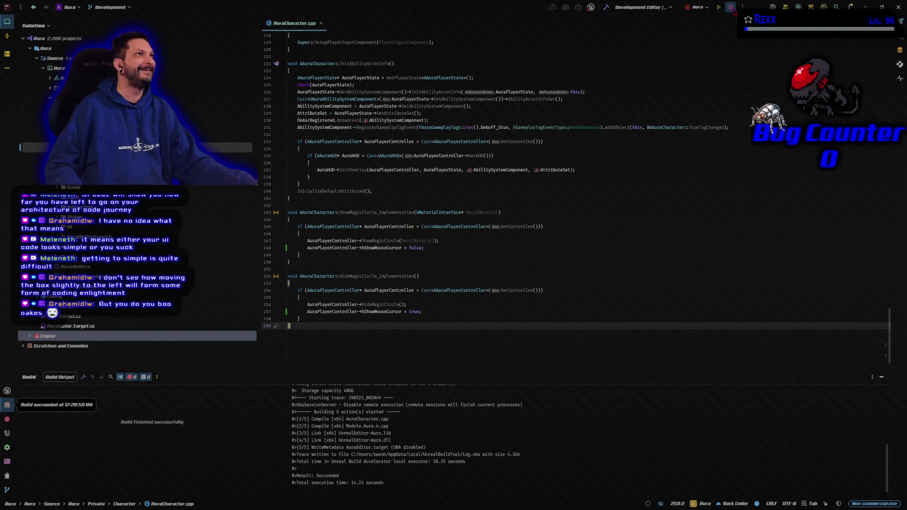
click(731, 7)
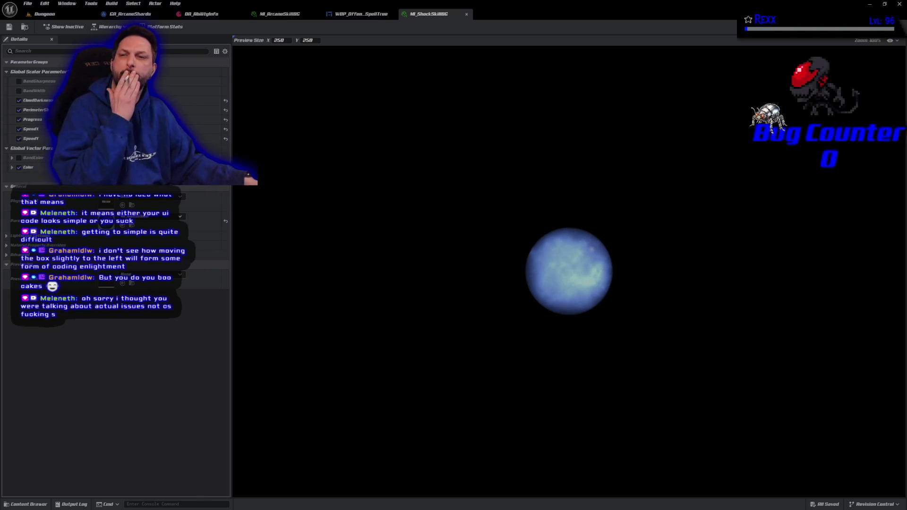
click(148, 374)
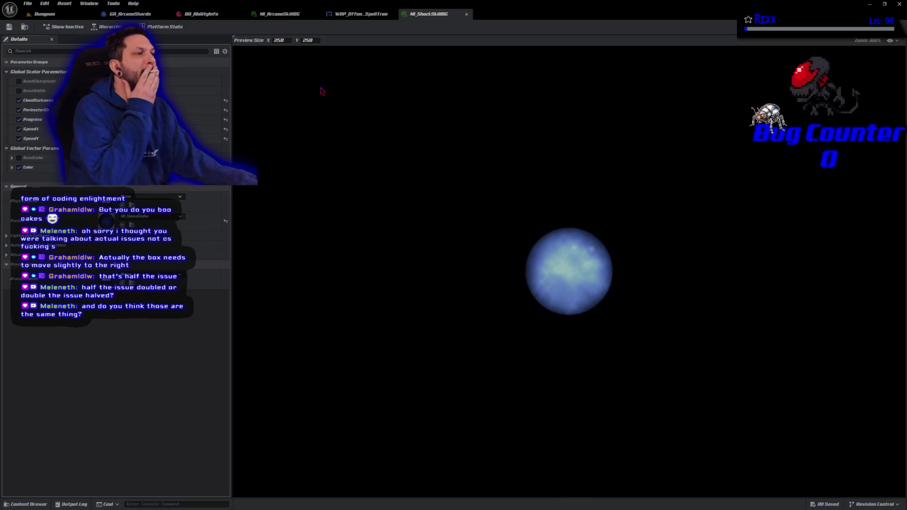
Close the four extra asset tabs and open GA_ArcaneShards in the full Blueprint editor
middle_click(419, 14)
middle_click(364, 15)
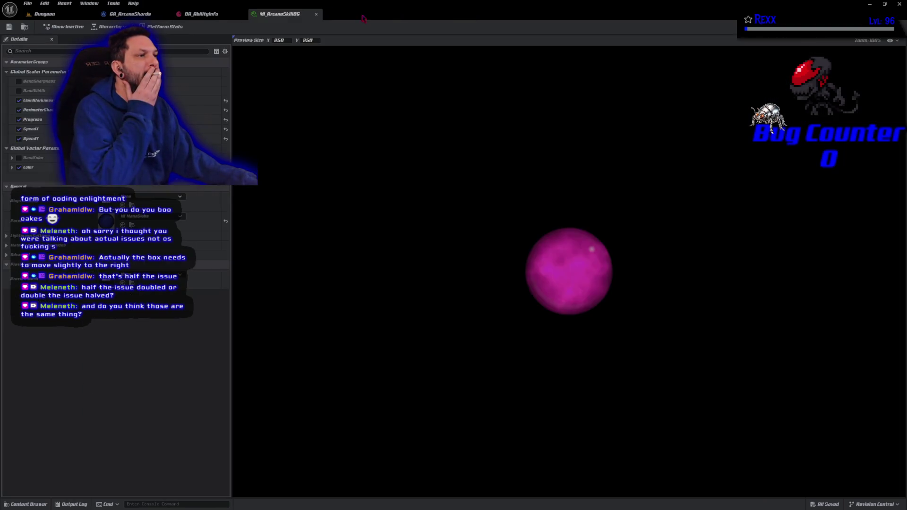
middle_click(286, 14)
middle_click(215, 14)
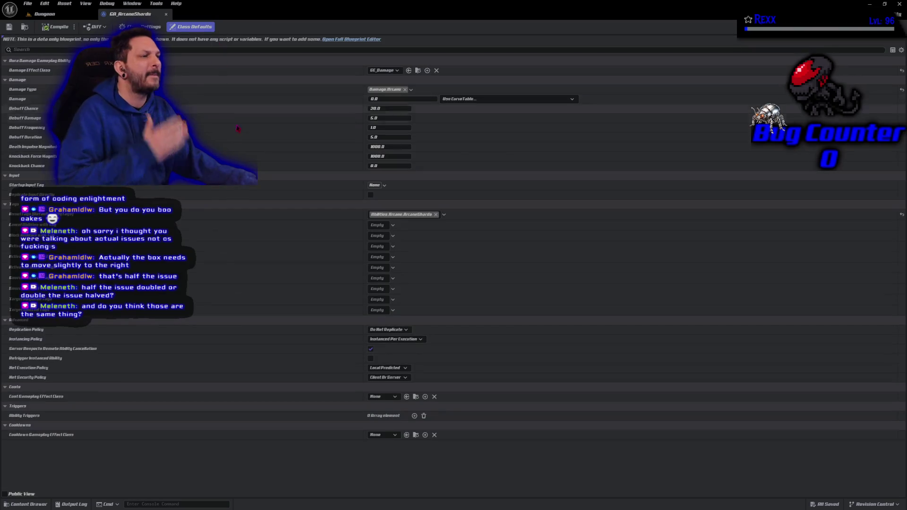
click(341, 40)
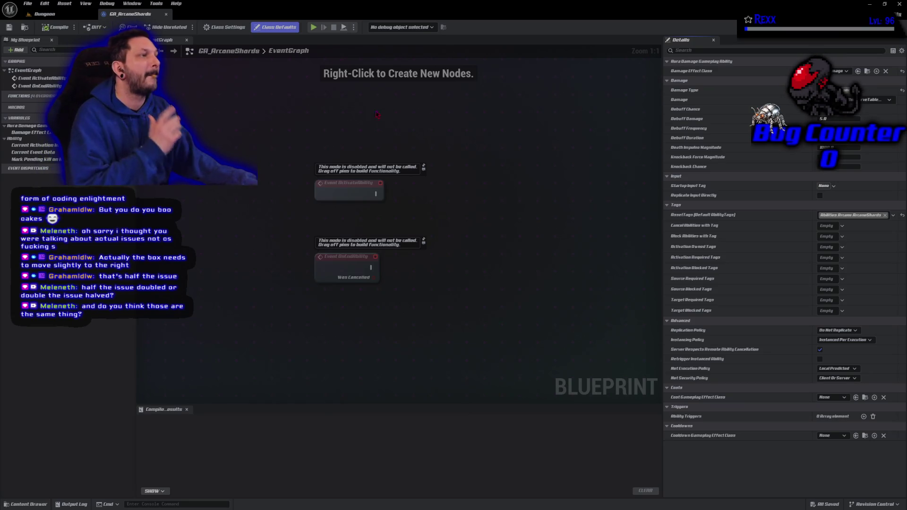
Add Show Magic Circle, Hide Magic Circle and Get Avatar Actor From Actor Info nodes to the graph
right_click(444, 147)
text(sho)
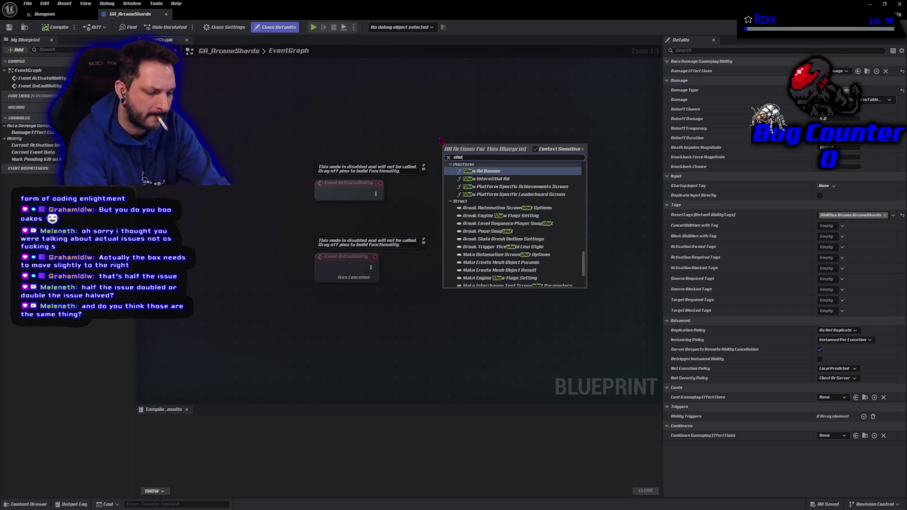
text(w magic)
text( circle)
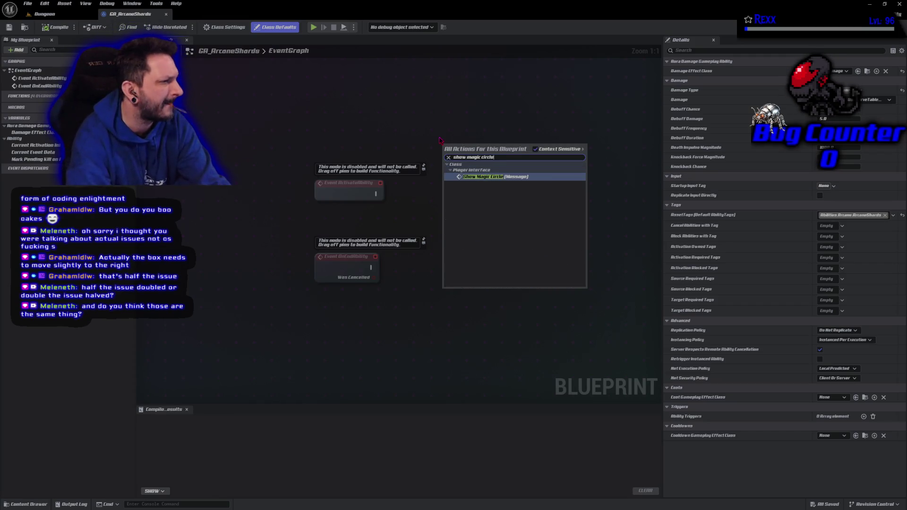
key(Return)
right_click(457, 270)
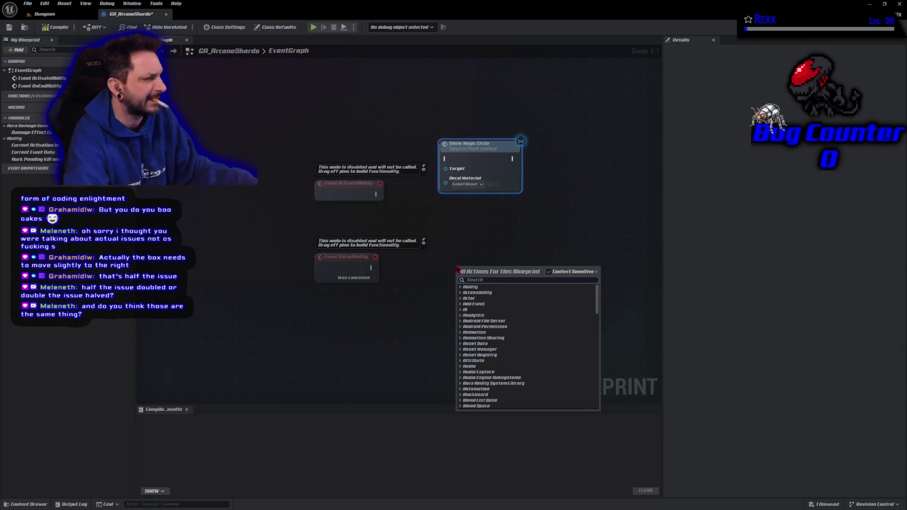
text(hide magic)
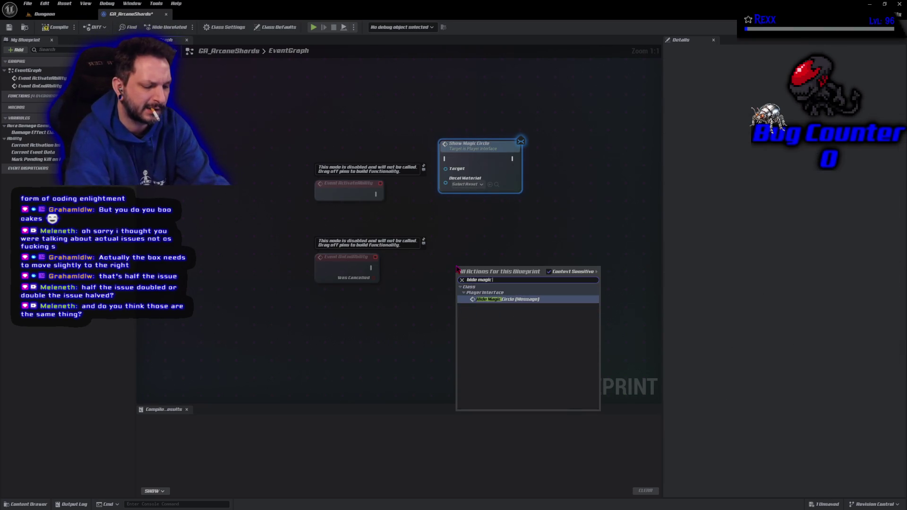
key(Return)
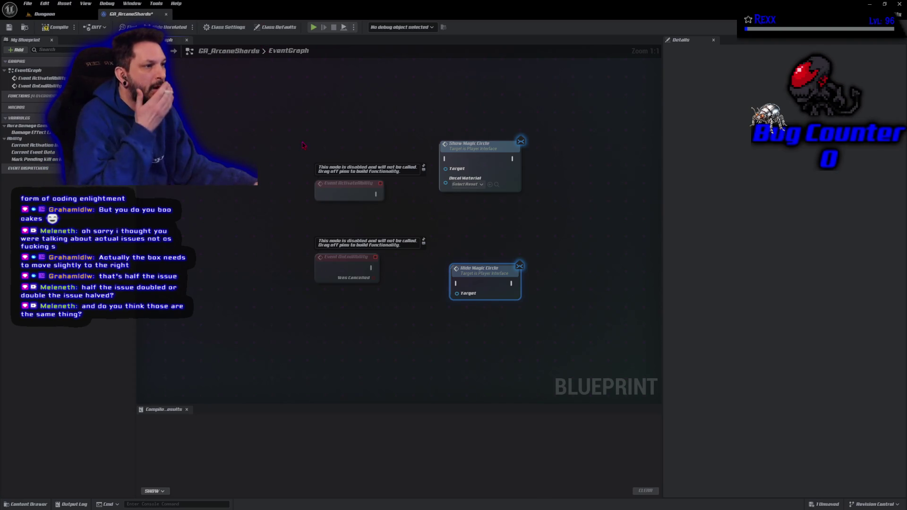
right_click(303, 145)
text(get avatar ac)
key(Return)
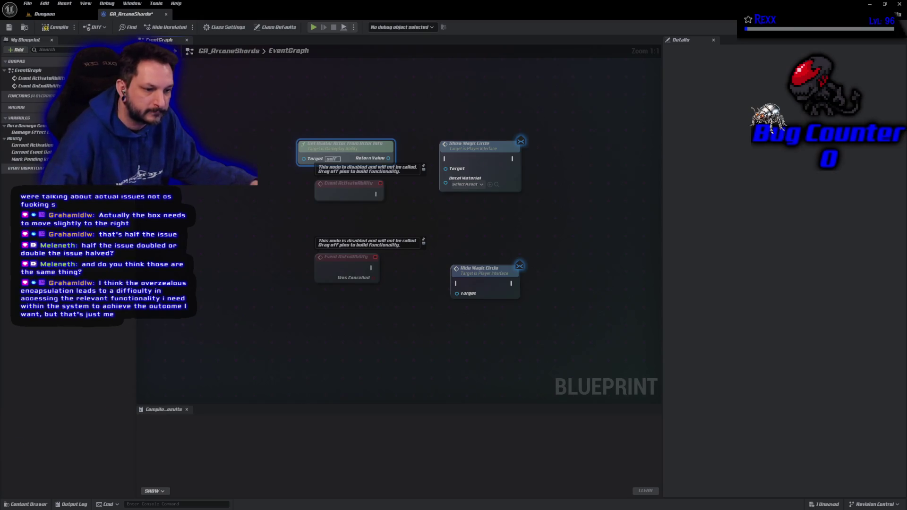
Wire the avatar actor into Show Magic Circle's Target, run it from ActivateAbility, and compile
click(388, 159)
mouse_move(388, 159)
mouse_down()
mouse_move(459, 166)
mouse_move(459, 188)
mouse_up()
mouse_move(377, 193)
mouse_down()
mouse_move(425, 203)
mouse_move(452, 200)
mouse_move(445, 192)
mouse_up()
mouse_move(350, 154)
mouse_down()
mouse_move(364, 216)
mouse_move(341, 216)
mouse_up()
drag(451, 255, 362, 231)
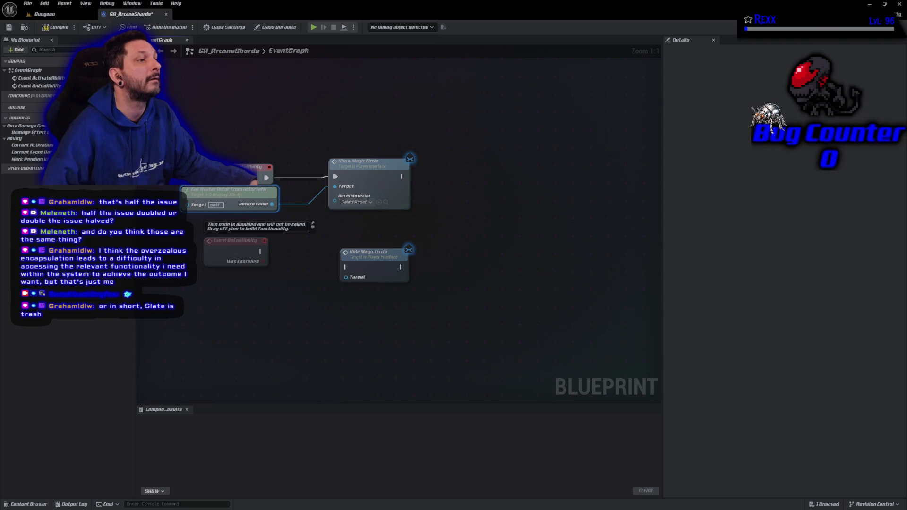
click(55, 28)
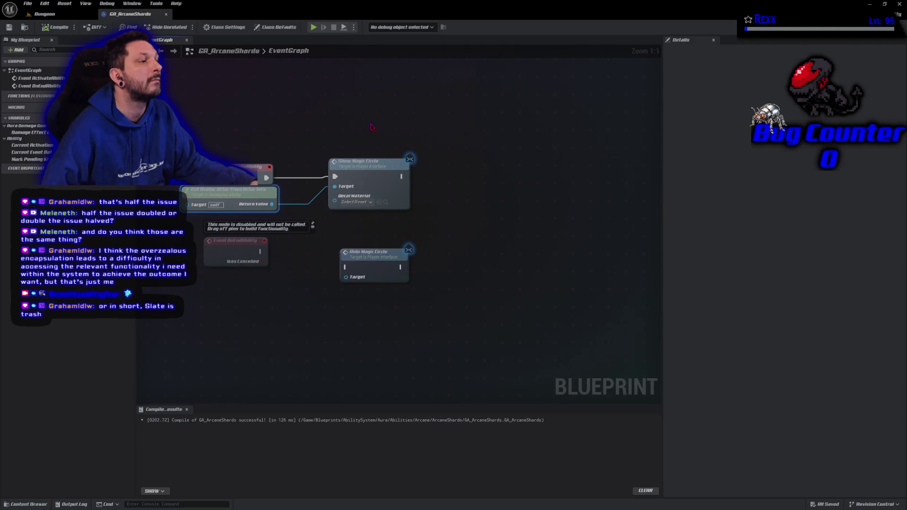
Move OnEndAbility and Hide Magic Circle lower to make room below ActivateAbility
drag(201, 235, 411, 328)
mouse_move(249, 256)
mouse_down()
mouse_move(252, 430)
mouse_move(225, 279)
mouse_move(252, 328)
mouse_up()
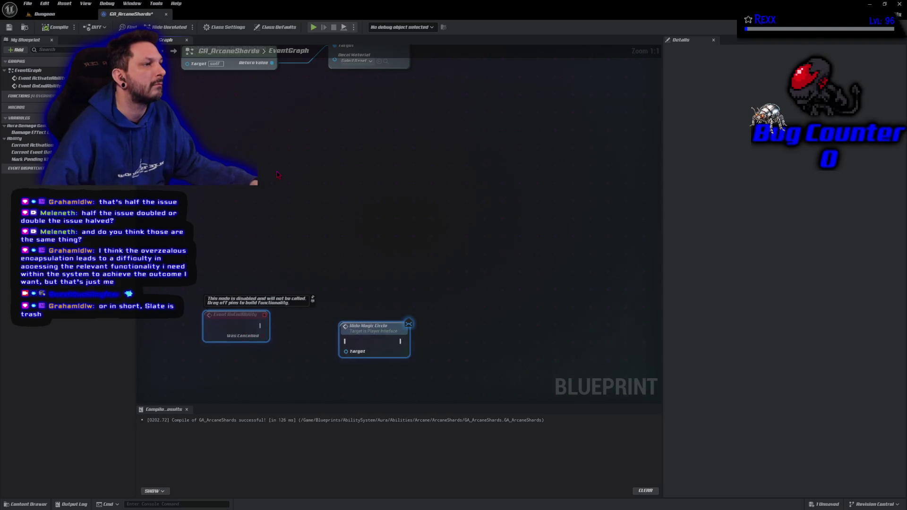
mouse_move(300, 154)
mouse_down()
mouse_move(330, 172)
mouse_move(321, 162)
mouse_up()
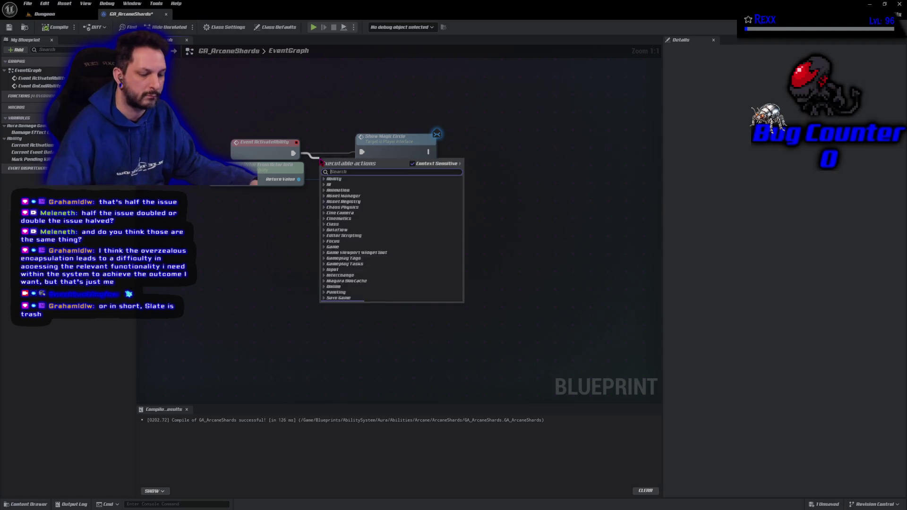
Insert a Sequence after ActivateAbility with Then 0 rerouted to Show Magic Circle
text(seq)
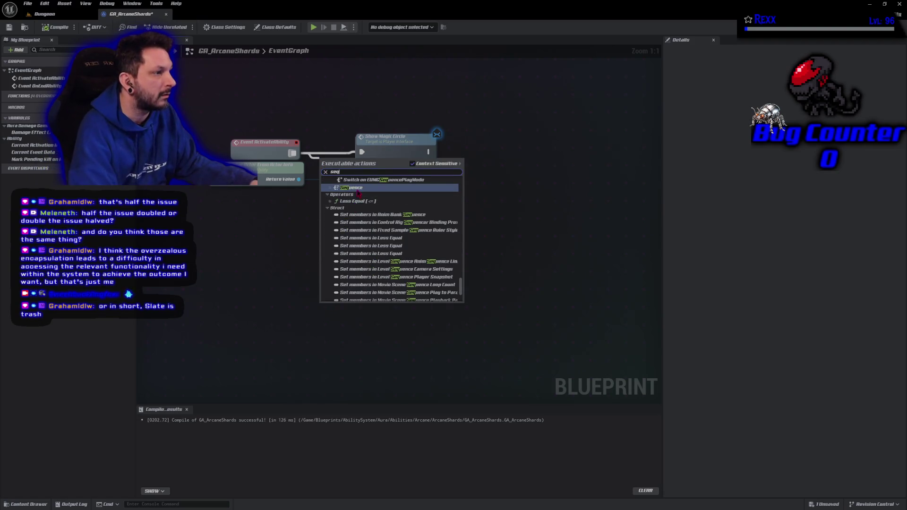
key(Return)
drag(406, 155, 469, 171)
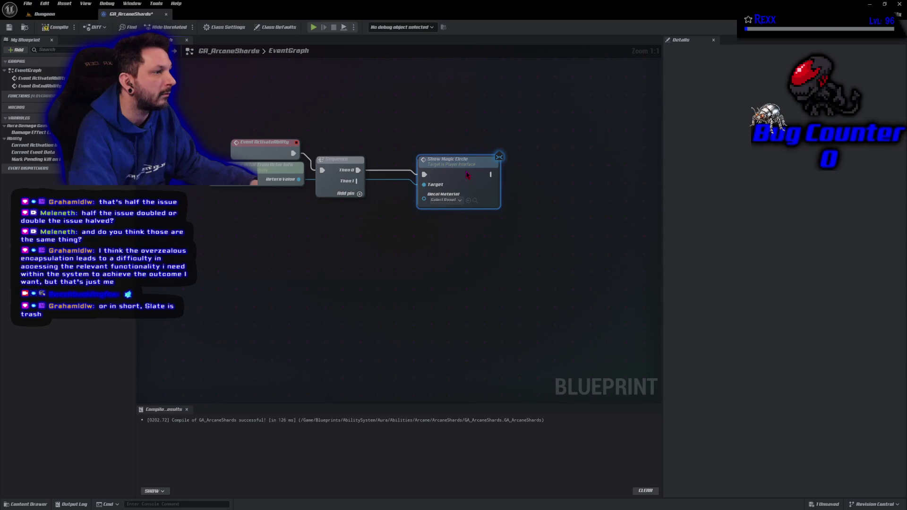
mouse_move(283, 165)
mouse_down()
mouse_move(313, 191)
mouse_move(448, 191)
mouse_move(445, 181)
mouse_move(523, 158)
mouse_move(525, 113)
mouse_up()
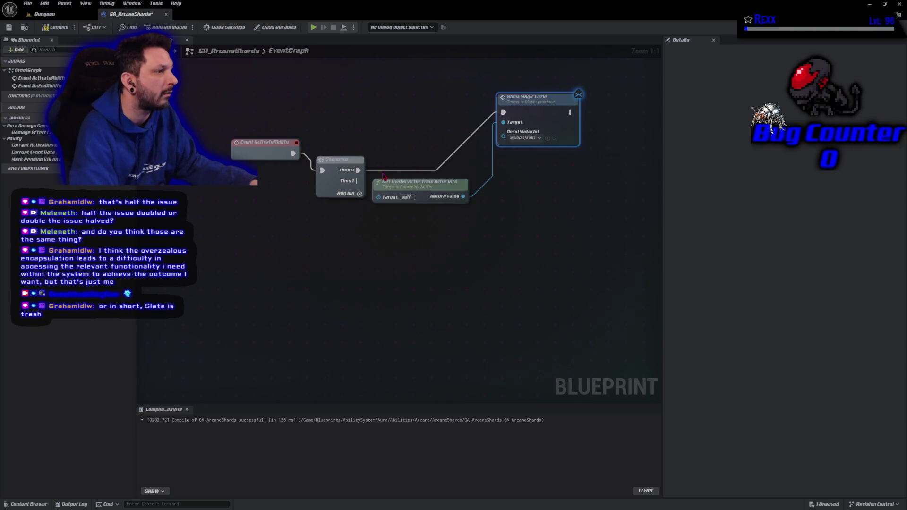
double_click(384, 171)
drag(383, 171, 378, 114)
mouse_move(399, 198)
mouse_down()
mouse_move(416, 155)
mouse_move(408, 135)
mouse_up()
Add a reroute node on the Sequence's Then 1 output and save the blueprint
mouse_move(363, 181)
mouse_down()
mouse_move(377, 190)
mouse_move(386, 235)
mouse_up()
text(rer)
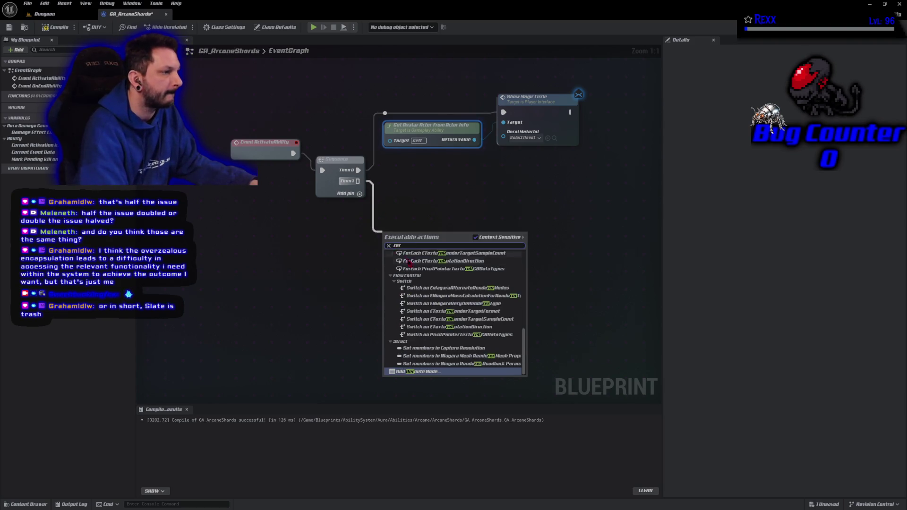
click(414, 372)
key(ctrl+s)
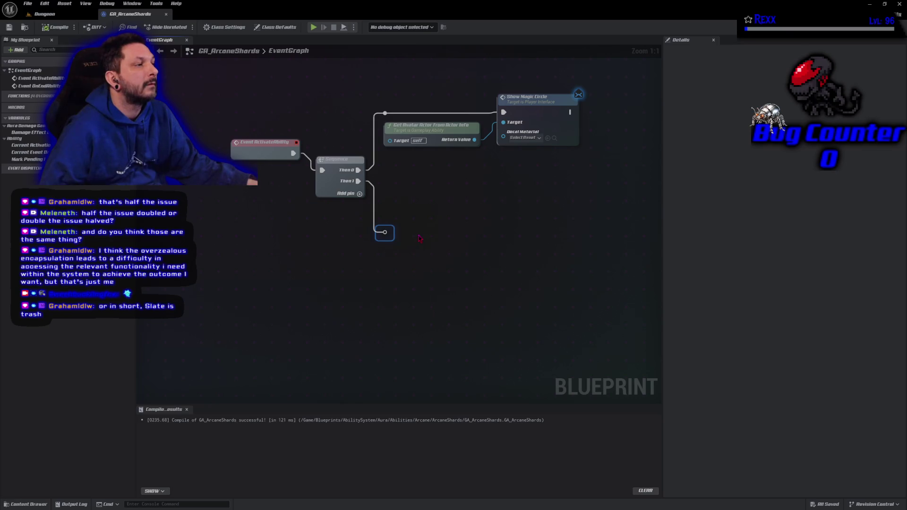
Add a Wait Input Press node after the Then 1 reroute, aligned beneath Show Magic Circle
right_click(419, 238)
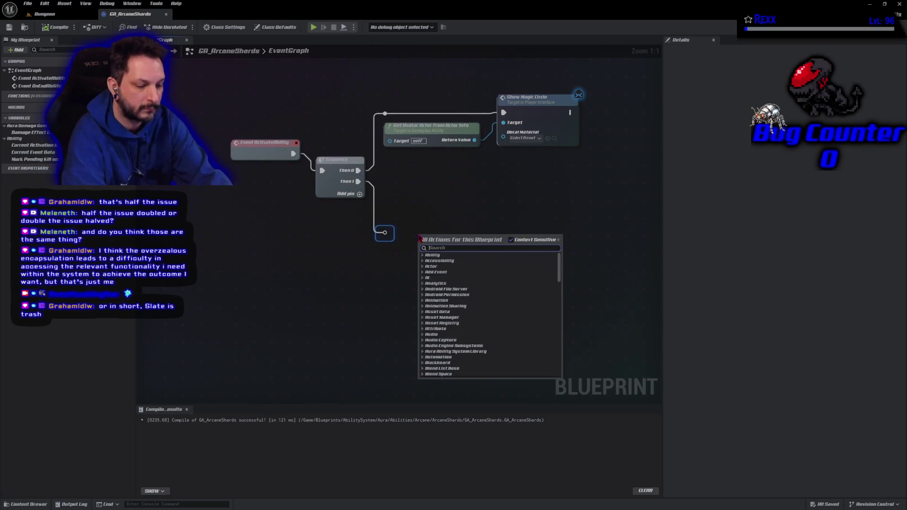
text(wait for in)
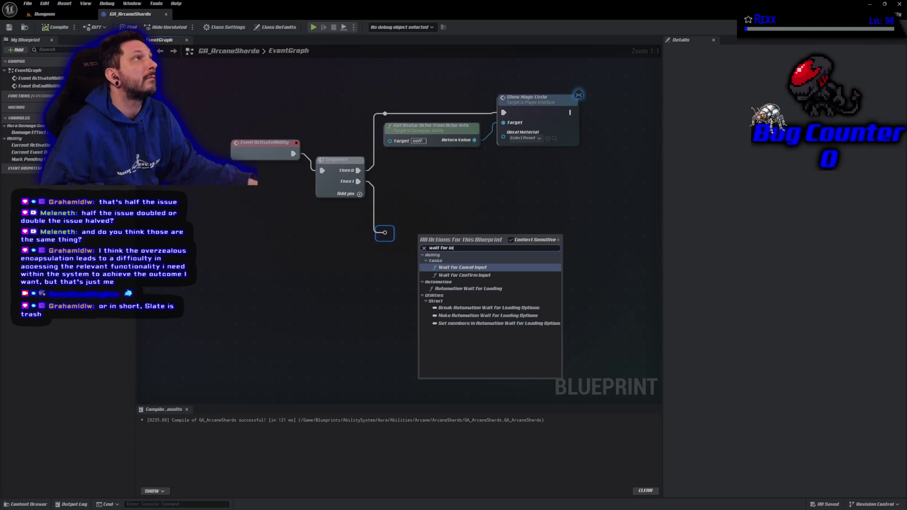
key(Escape)
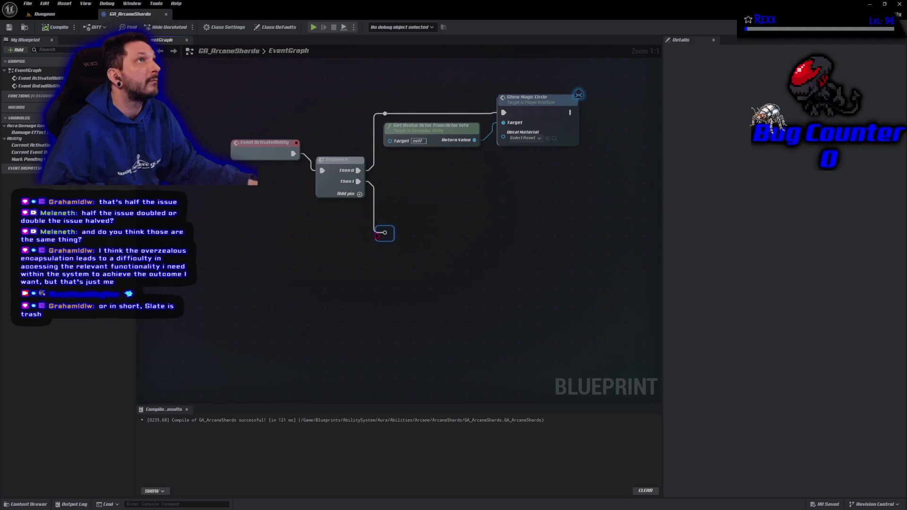
drag(385, 232, 421, 232)
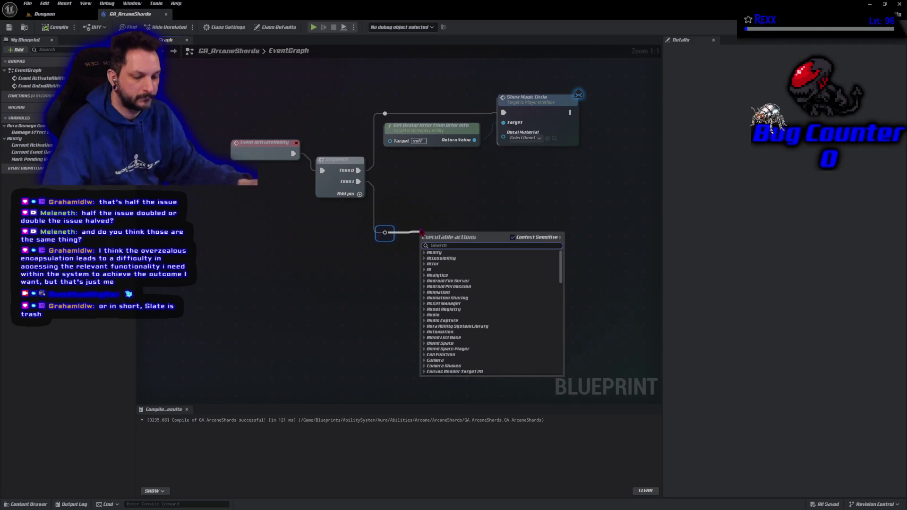
text(ww)
key(BackSpace)
key(BackSpace)
text(wait input)
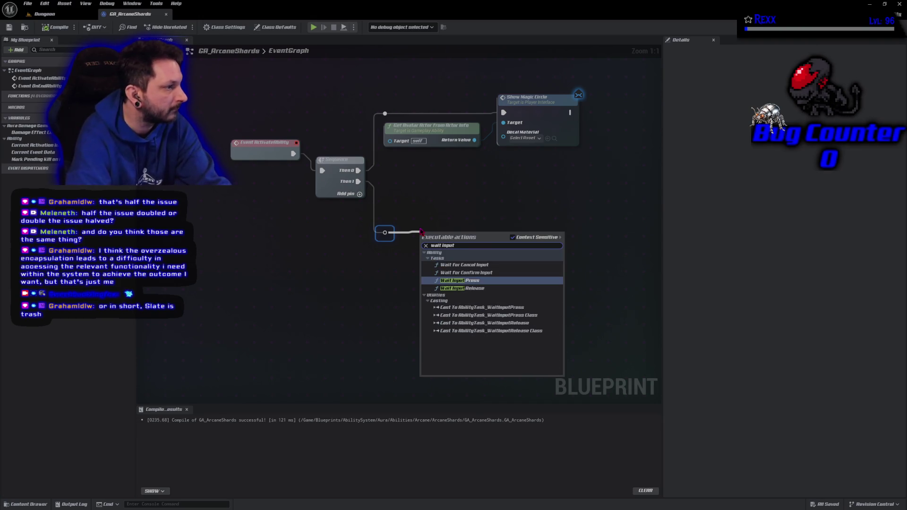
key(Return)
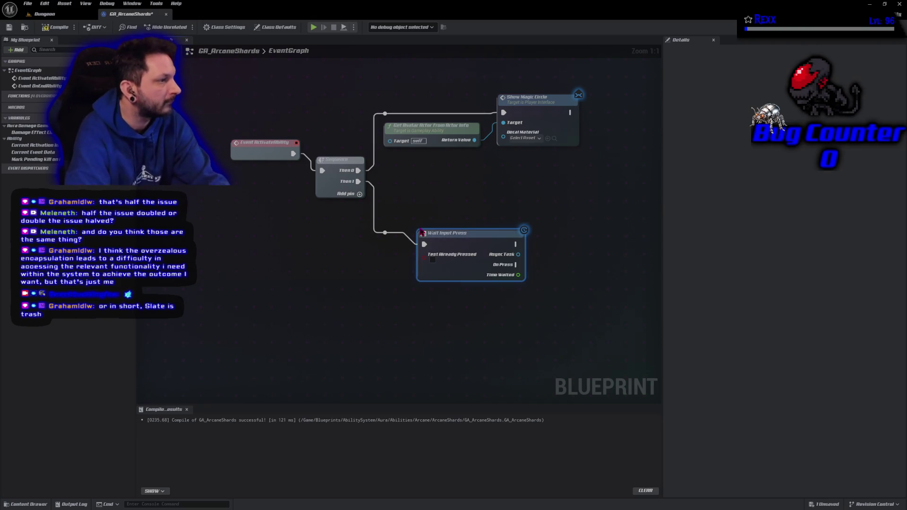
drag(451, 248, 451, 238)
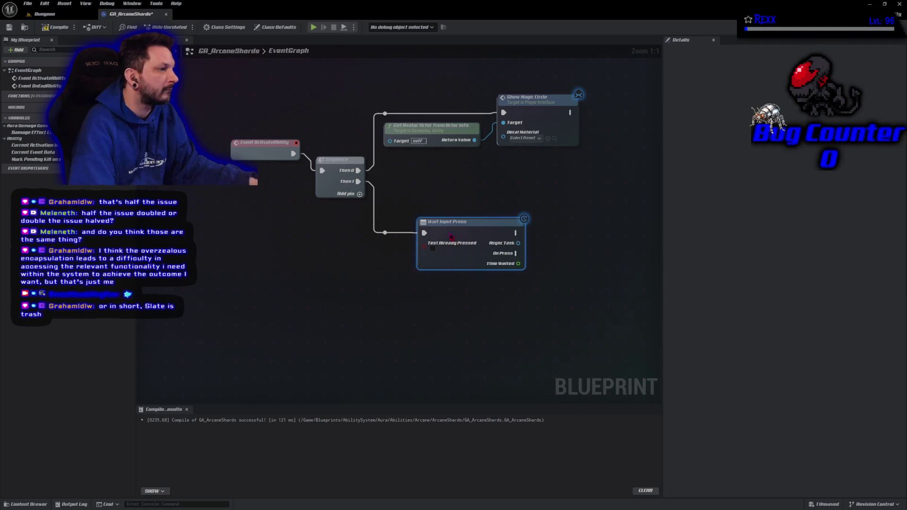
drag(571, 336, 498, 328)
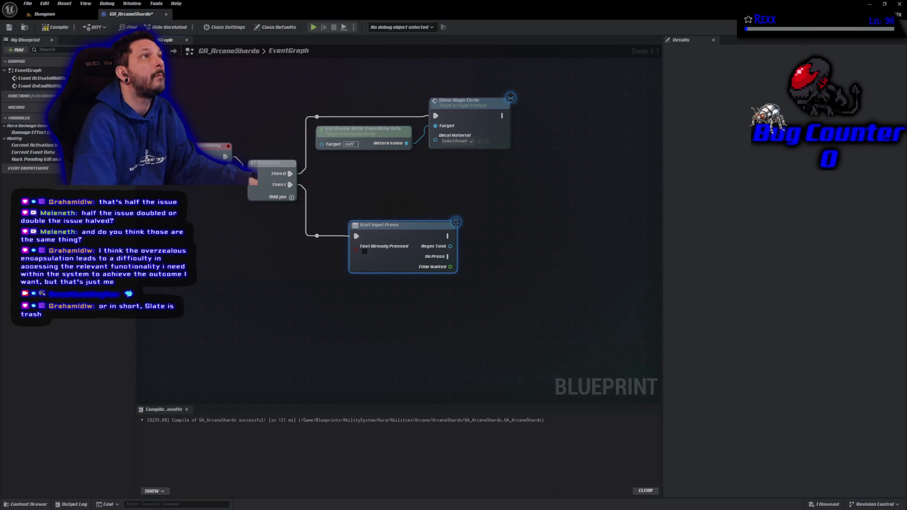
drag(368, 143, 373, 154)
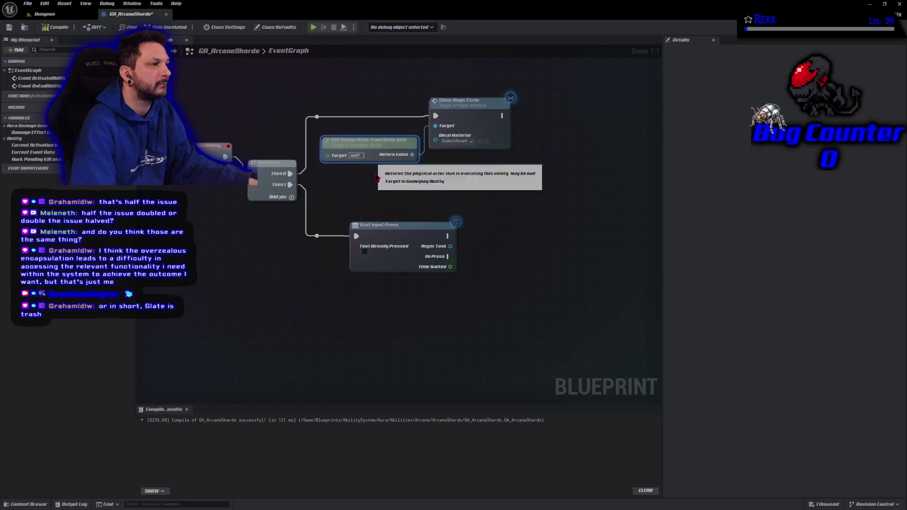
Duplicate the Get Avatar Actor From Actor Info node and place it under Wait Input Press
key(ctrl+z)
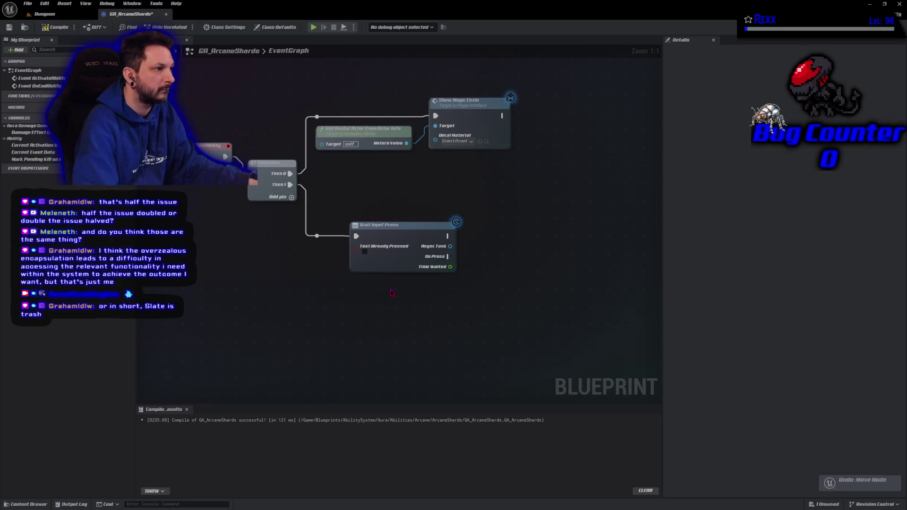
key(ctrl+c)
key(ctrl+v)
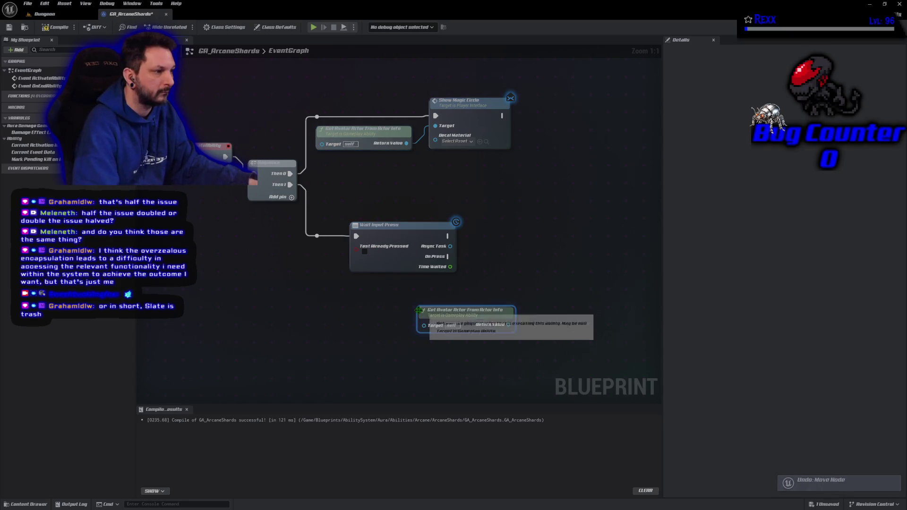
drag(445, 311, 393, 283)
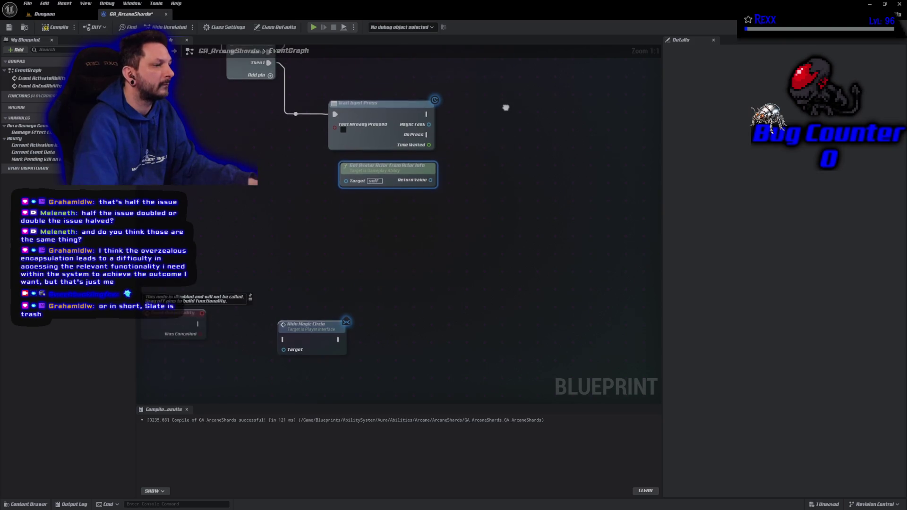
Run Hide Magic Circle on the avatar from On Press, then compile and save
mouse_move(309, 345)
mouse_down()
mouse_move(536, 198)
mouse_move(502, 117)
mouse_move(471, 190)
mouse_up()
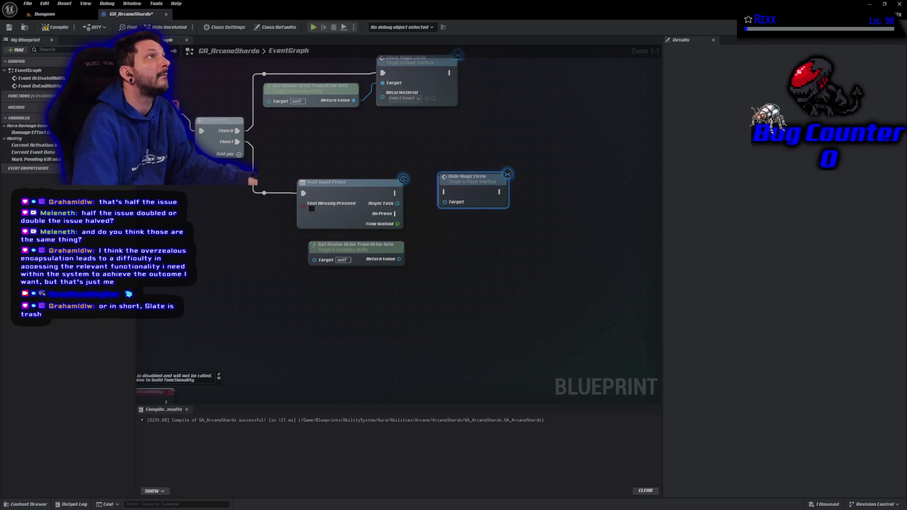
mouse_move(399, 259)
mouse_down()
mouse_move(441, 224)
mouse_move(440, 202)
mouse_move(425, 199)
mouse_move(444, 191)
mouse_up()
drag(476, 180, 471, 202)
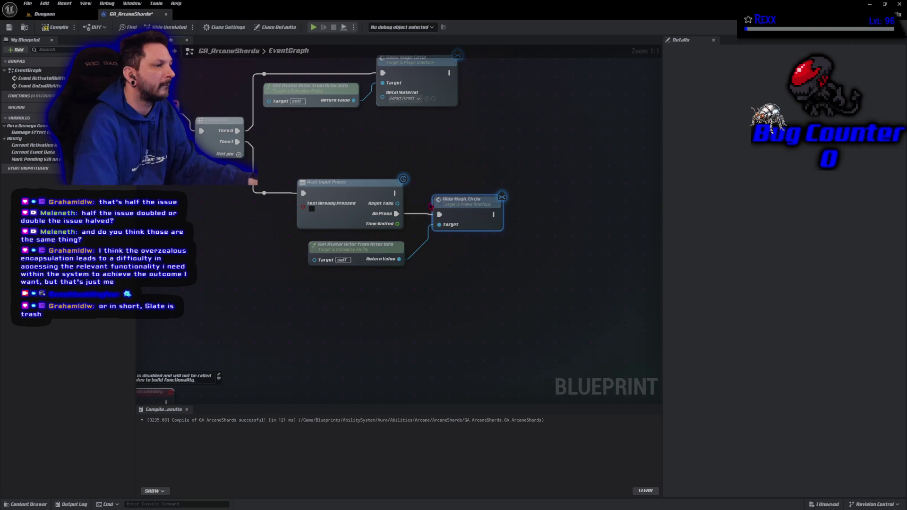
click(258, 244)
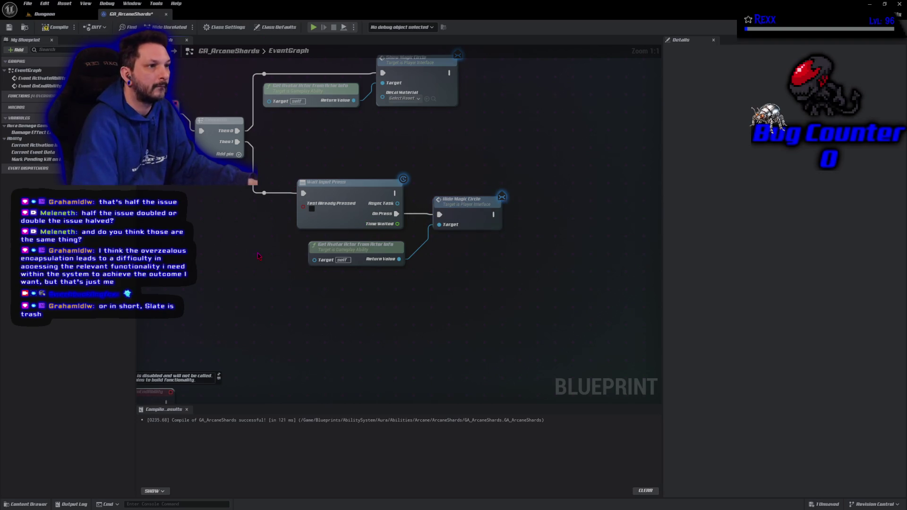
key(ctrl+s)
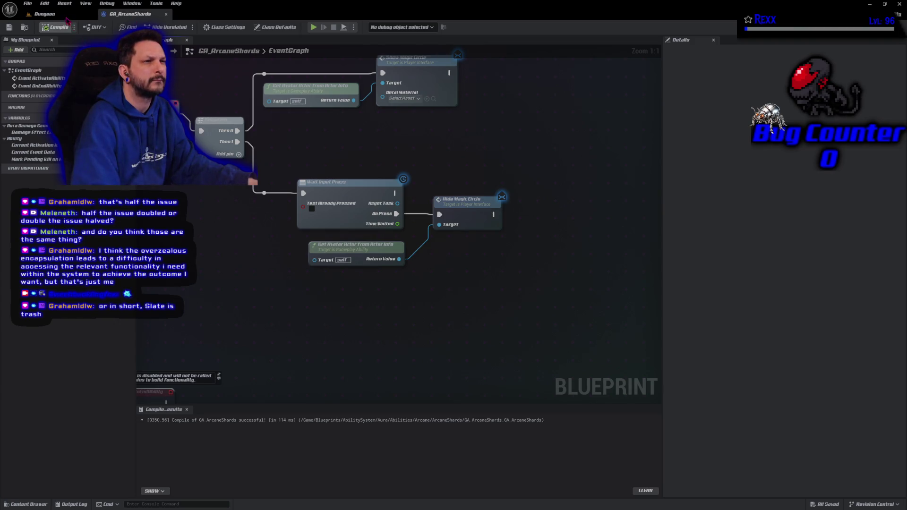
click(70, 14)
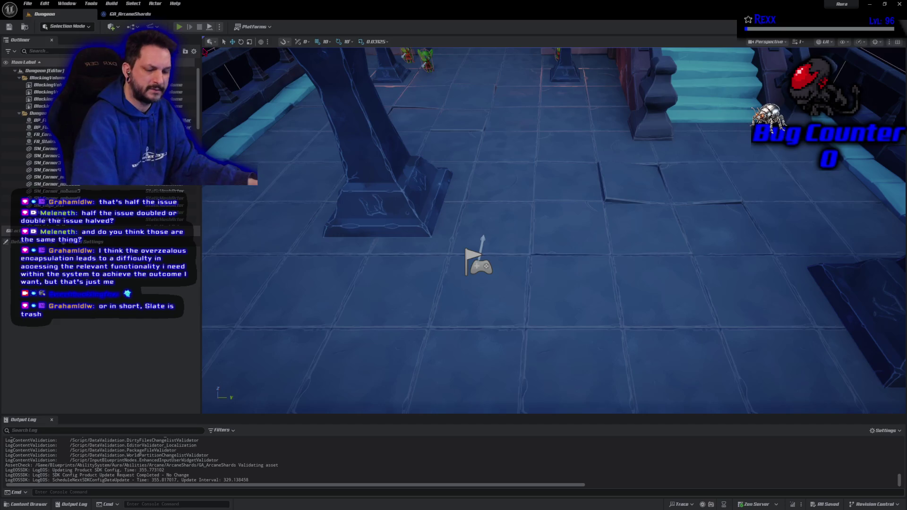
Start a play session and attack a goblin with lightning and fireballs to level up
click(180, 27)
right_click(413, 112)
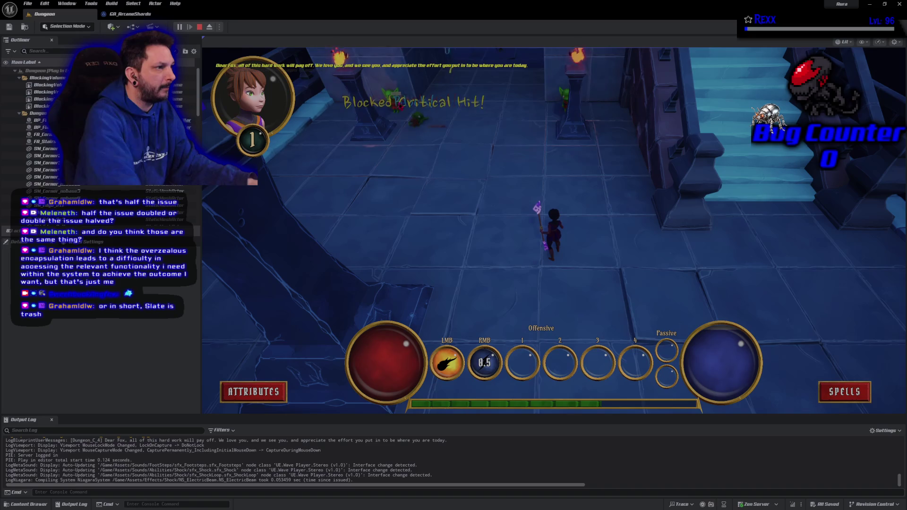
click(392, 101)
click(392, 101)
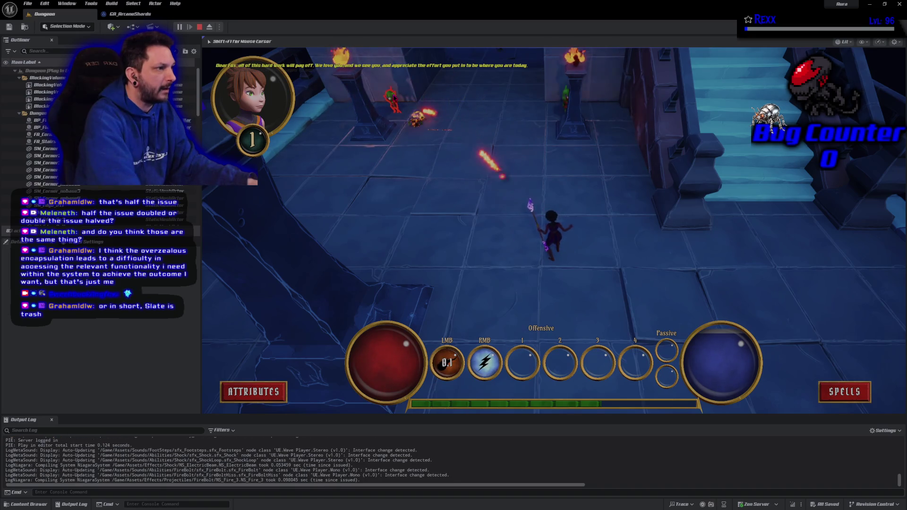
click(392, 102)
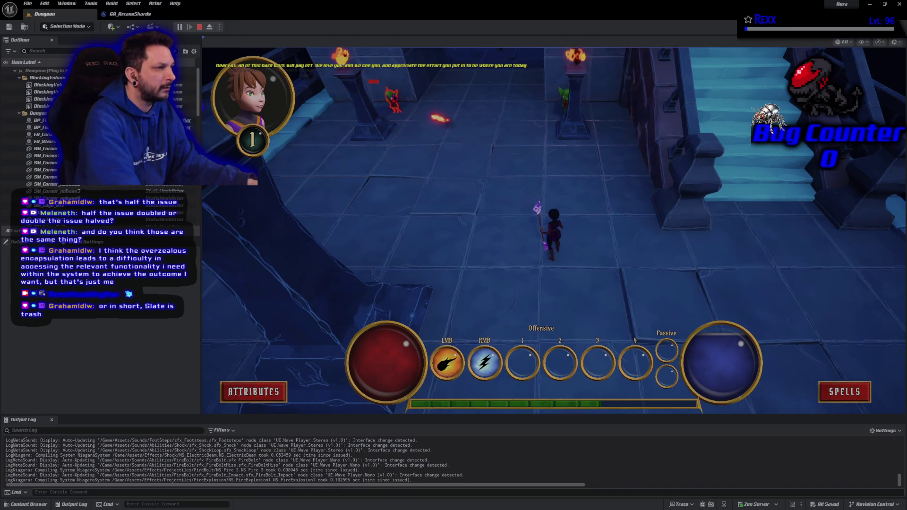
Spend the spell point on the arcane ability and equip it to offensive slot 1
click(844, 392)
click(689, 227)
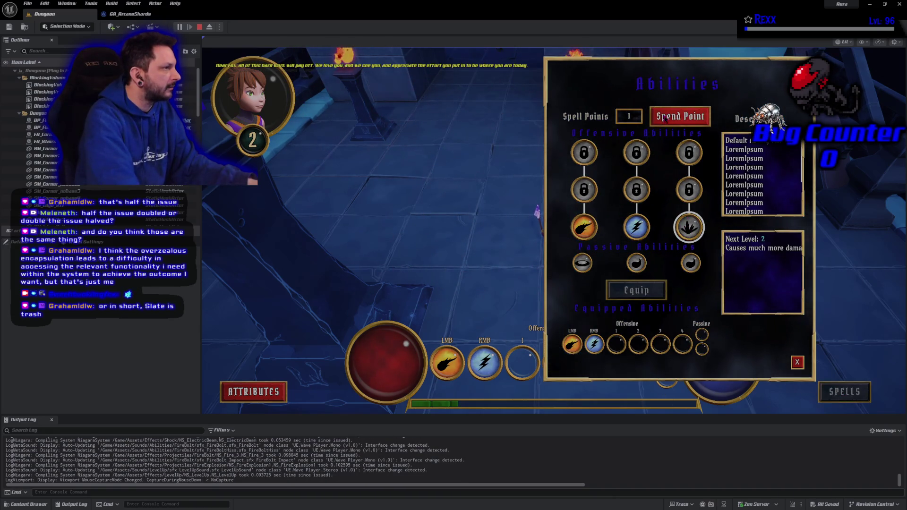
click(678, 117)
click(638, 292)
click(616, 344)
click(797, 362)
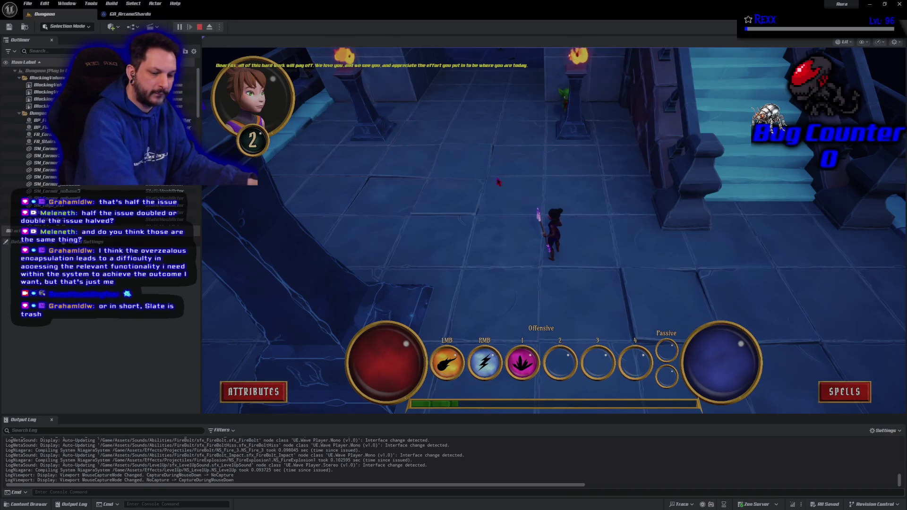
Cast the ability with key 1, confirm input to hide the magic circle, and stop playing
key(1)
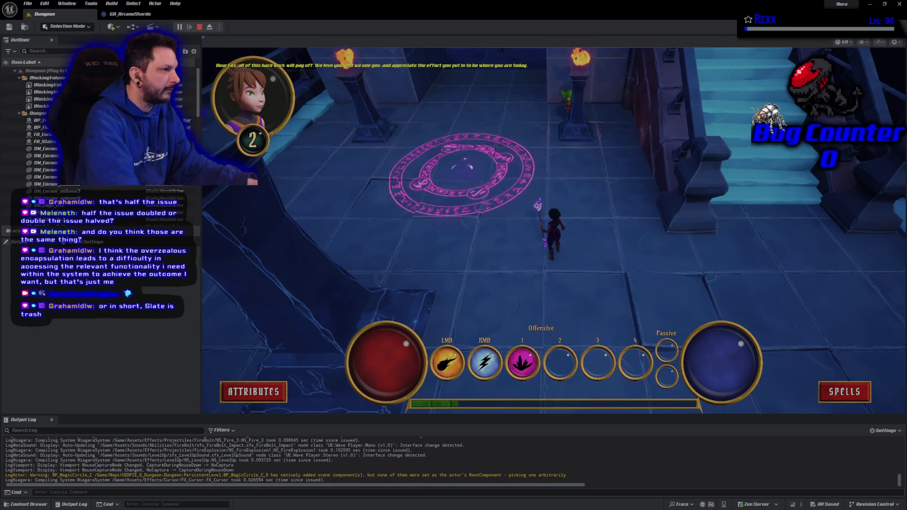
click(484, 226)
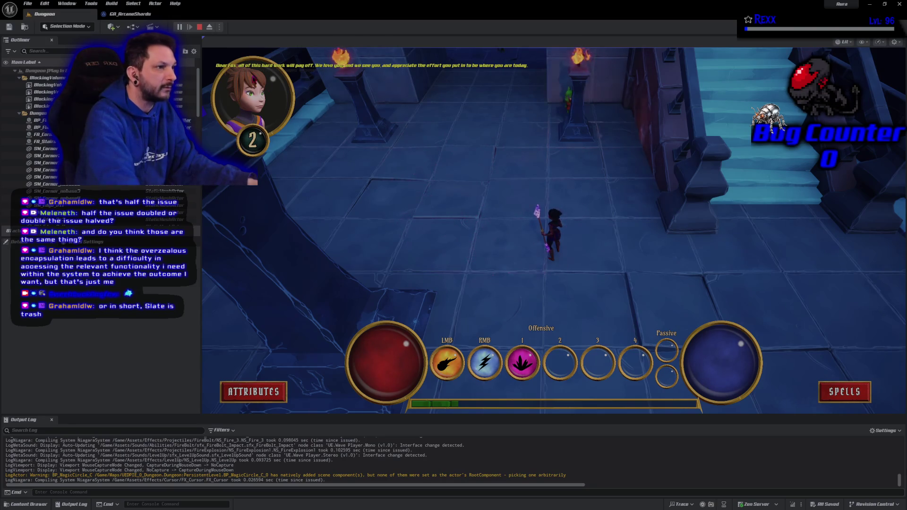
click(201, 27)
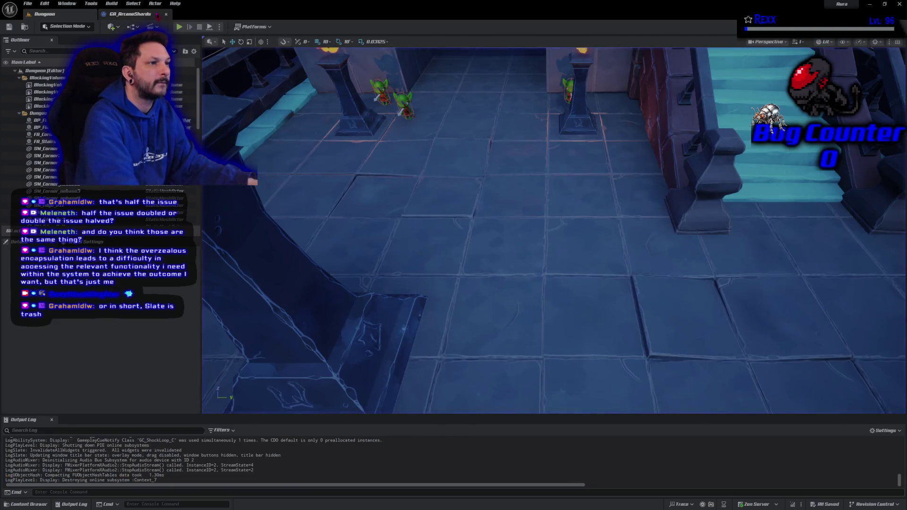
Add End Ability after Hide Magic Circle in GA_ArcaneShards and compile and save
click(128, 13)
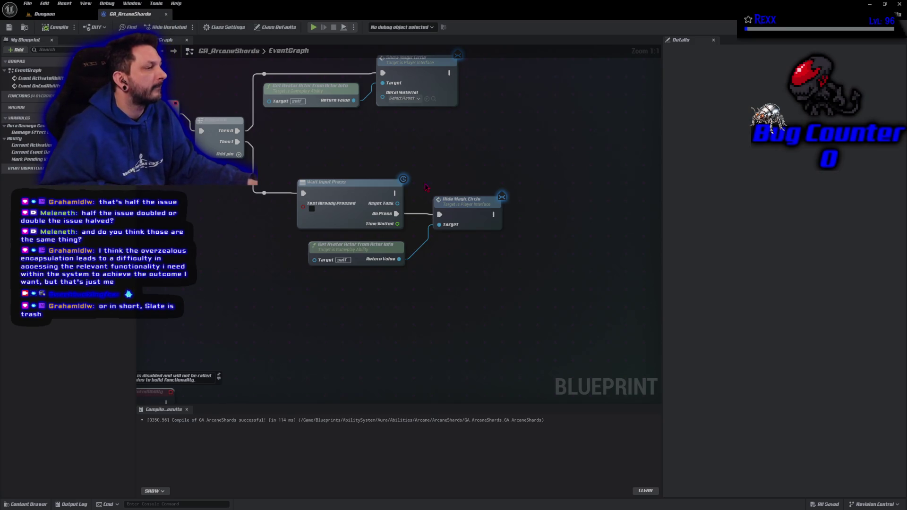
drag(494, 216, 521, 216)
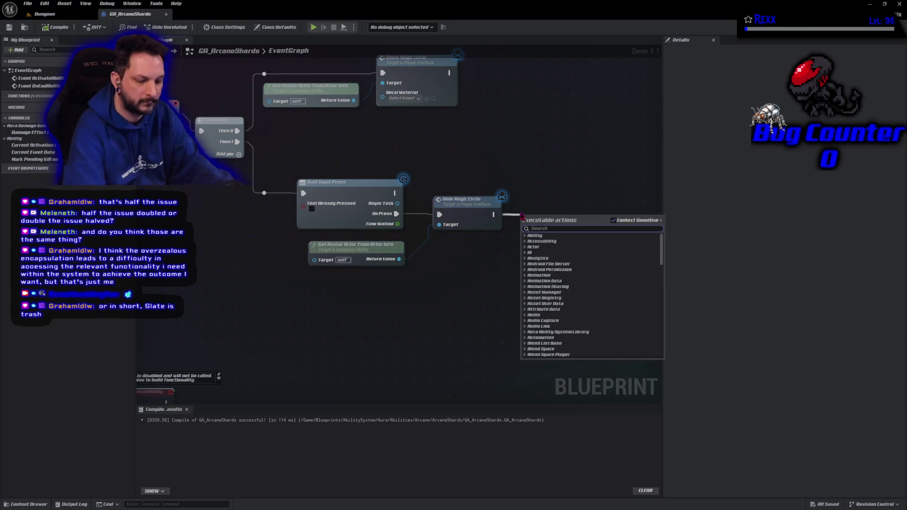
text(end ability)
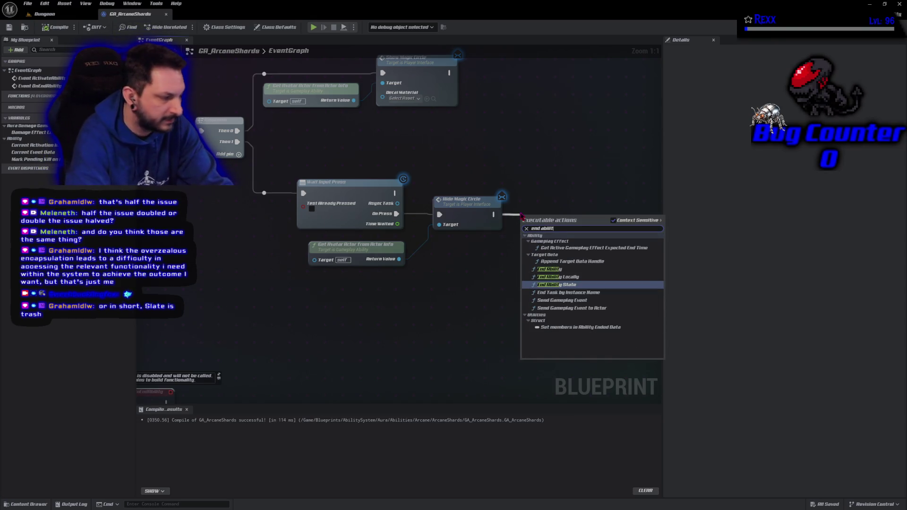
key(Return)
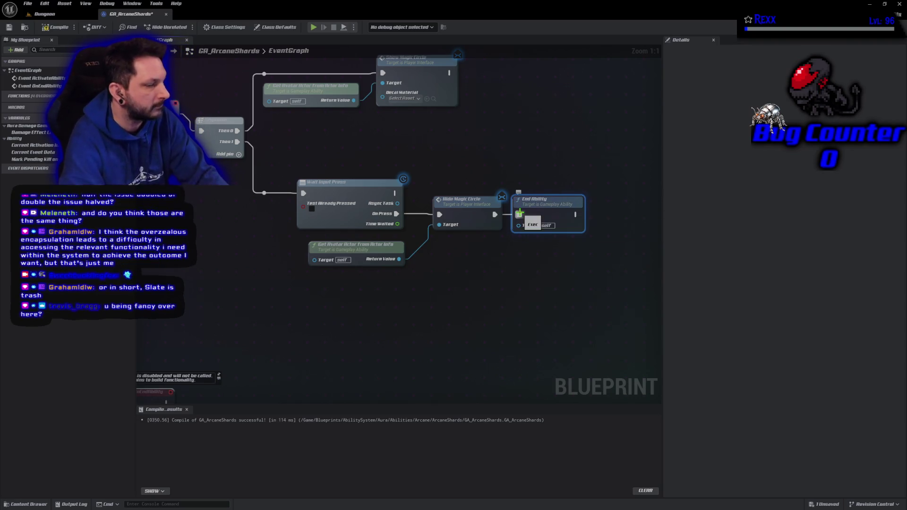
key(ctrl+s)
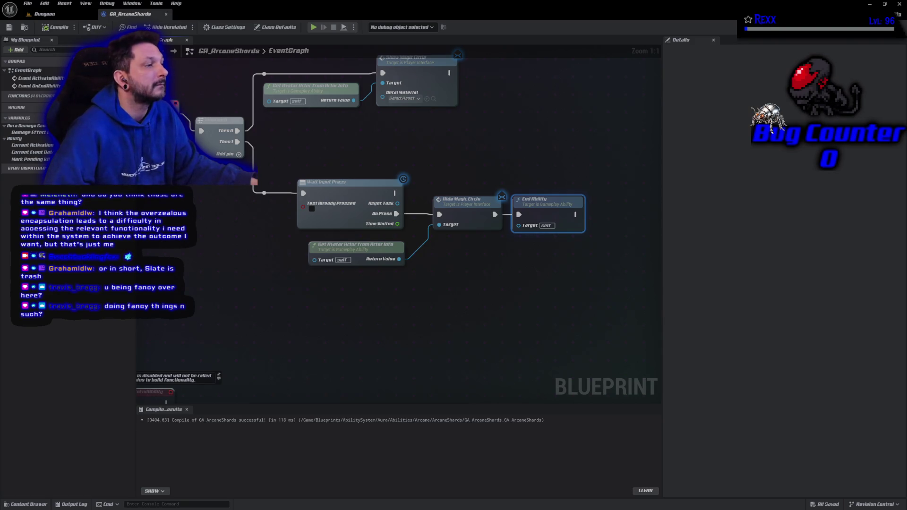
click(48, 15)
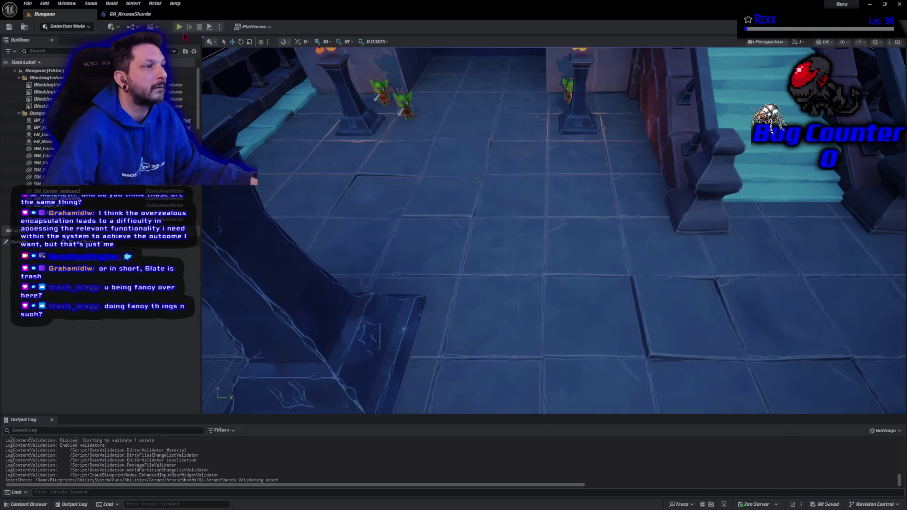
Start a Play-in-Editor session and attack the goblins with fireballs and lightning beams
click(180, 27)
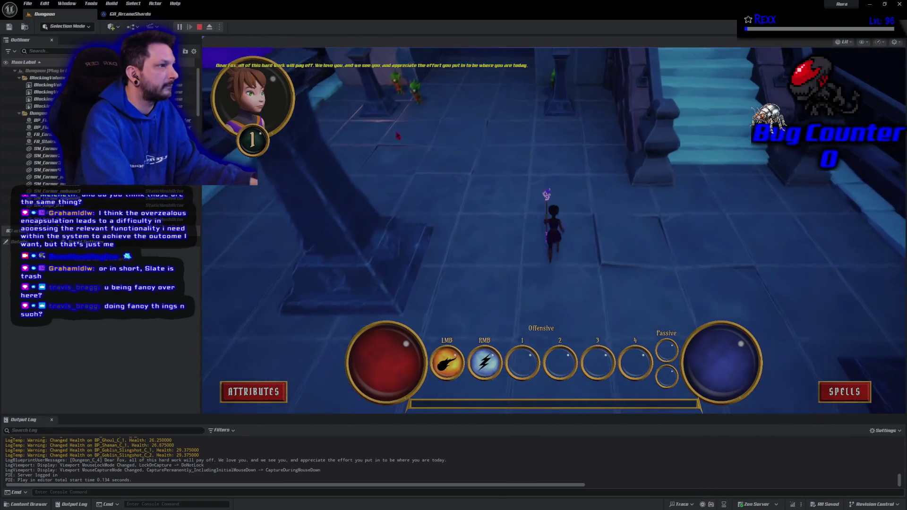
click(397, 137)
click(396, 138)
right_click(397, 137)
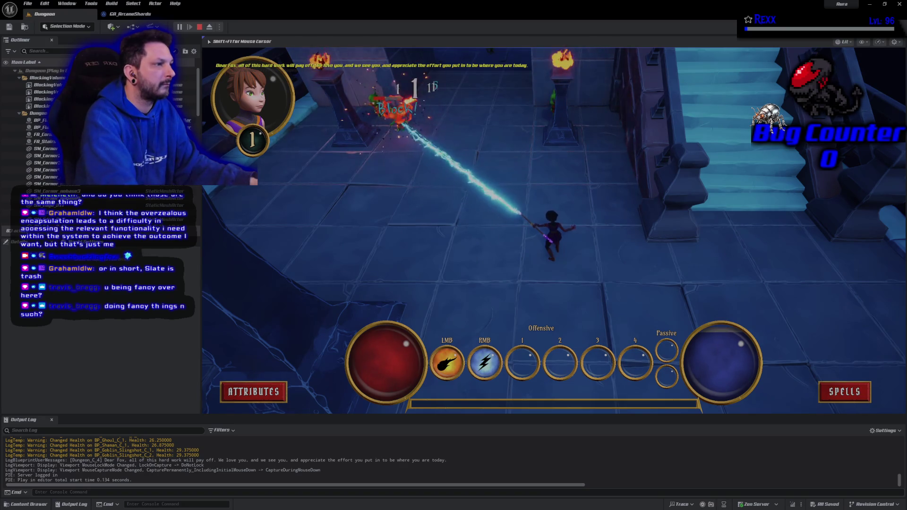
right_click(378, 104)
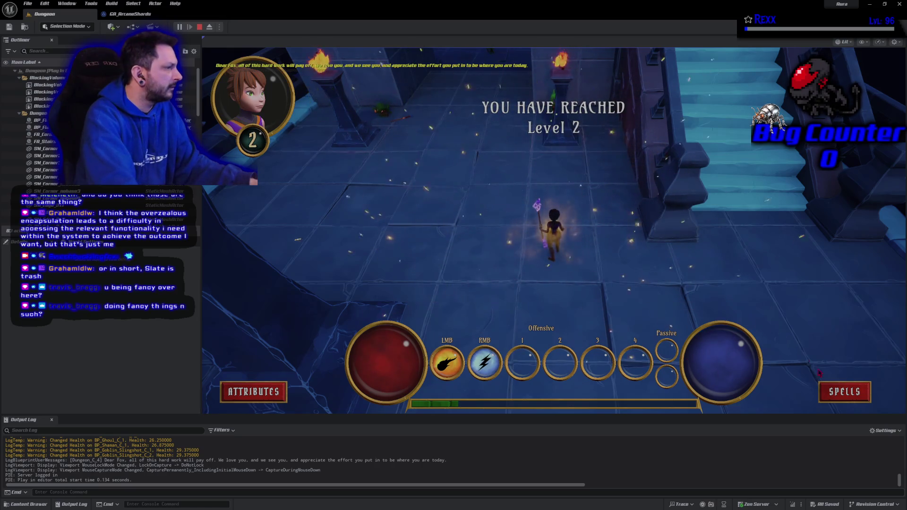
Unlock the third offensive ability with the spell point and equip it in offensive slot 1
click(843, 395)
click(690, 230)
click(687, 118)
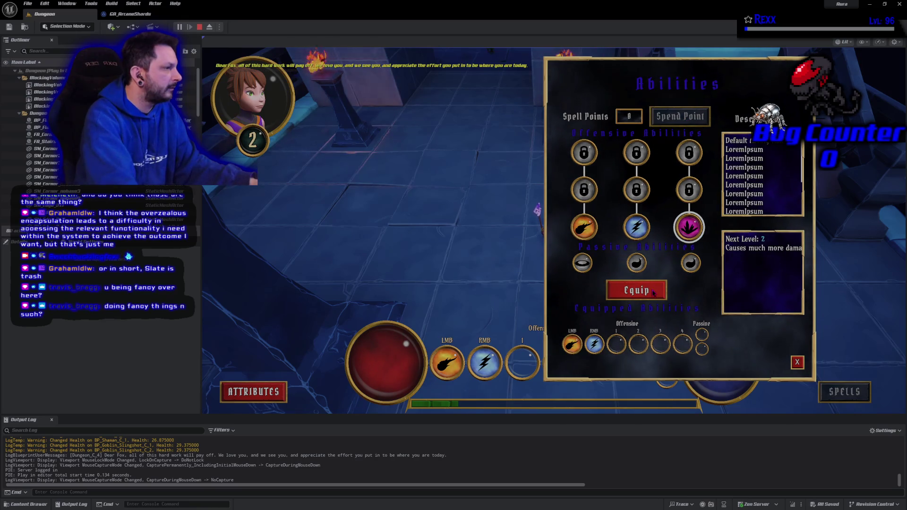
click(636, 290)
click(616, 344)
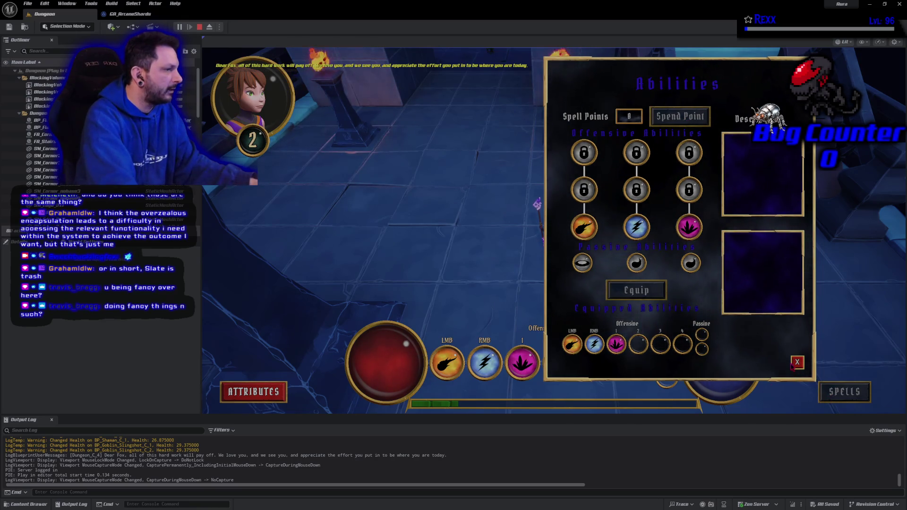
click(794, 361)
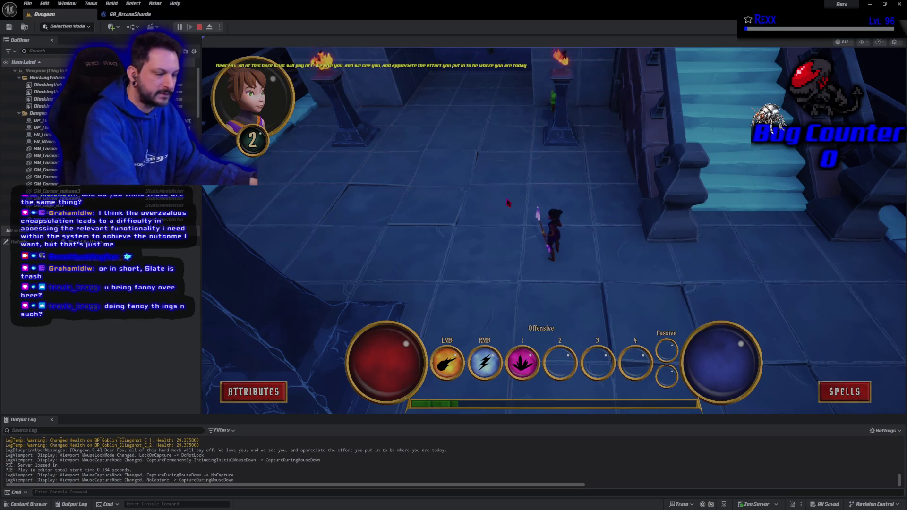
Cast the ability with 1 repeatedly to spawn magic circles, fire a shock spell, then stop playing
key(1)
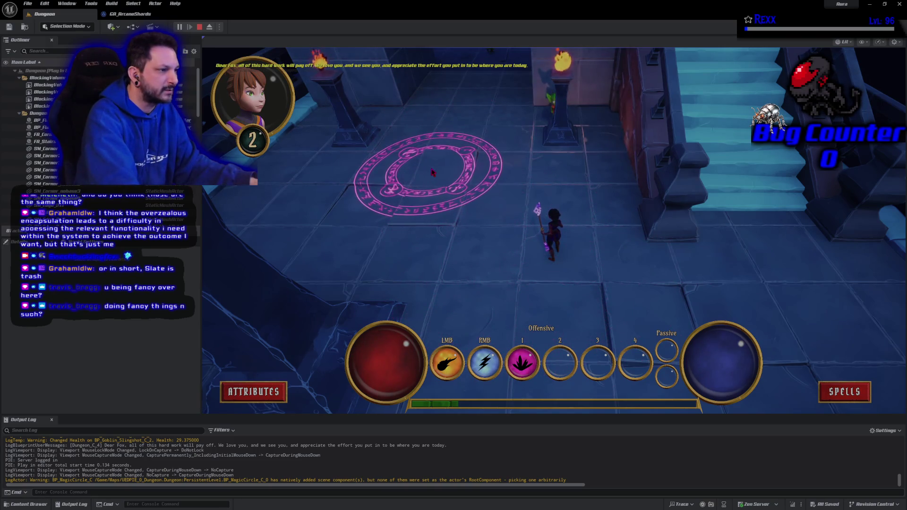
key(1)
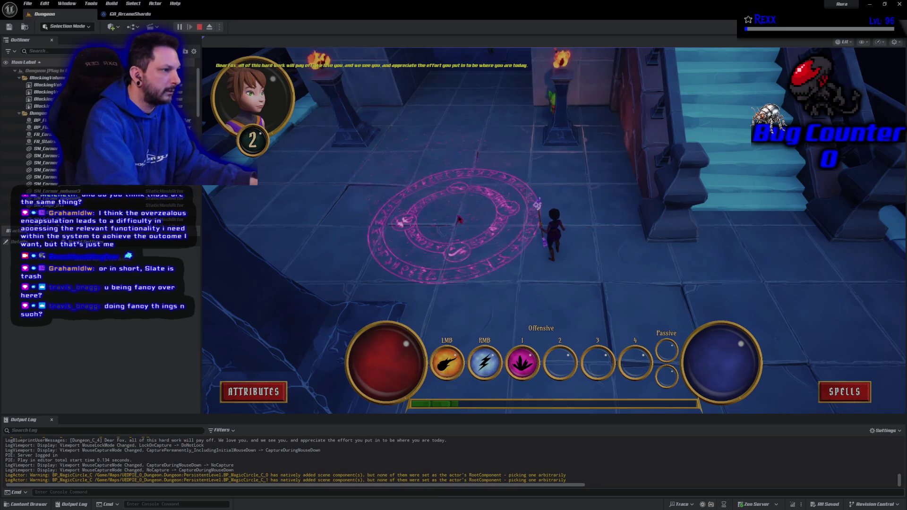
key(1)
key(1)
key(1)
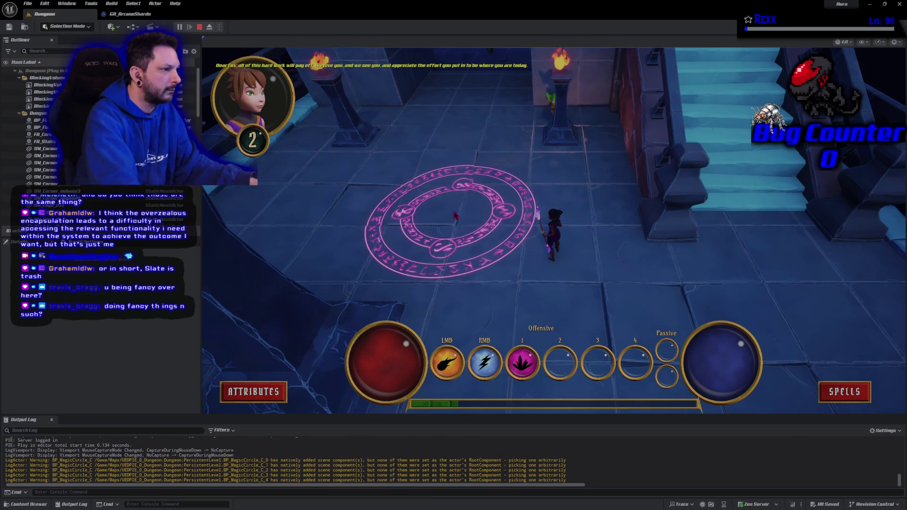
key(1)
key(1)
key(1)
key(1)
key(1)
key(1)
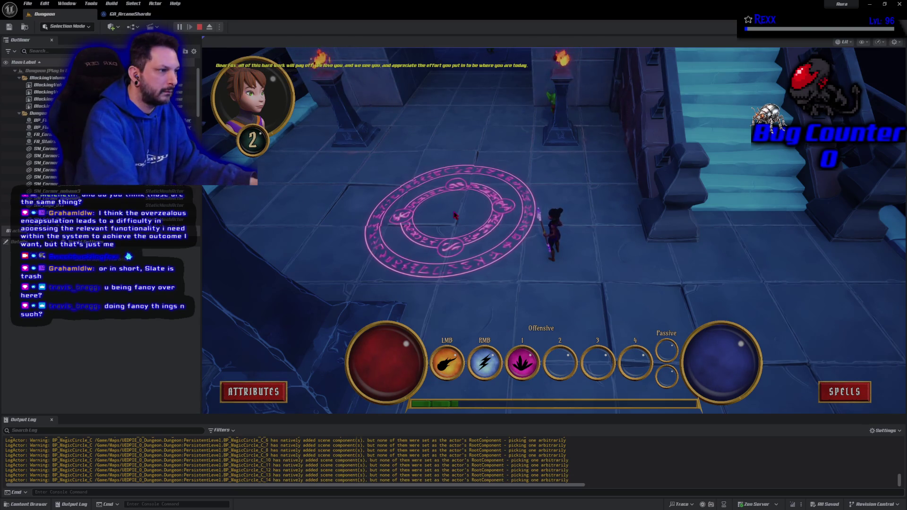
key(1)
right_click(451, 218)
key(Escape)
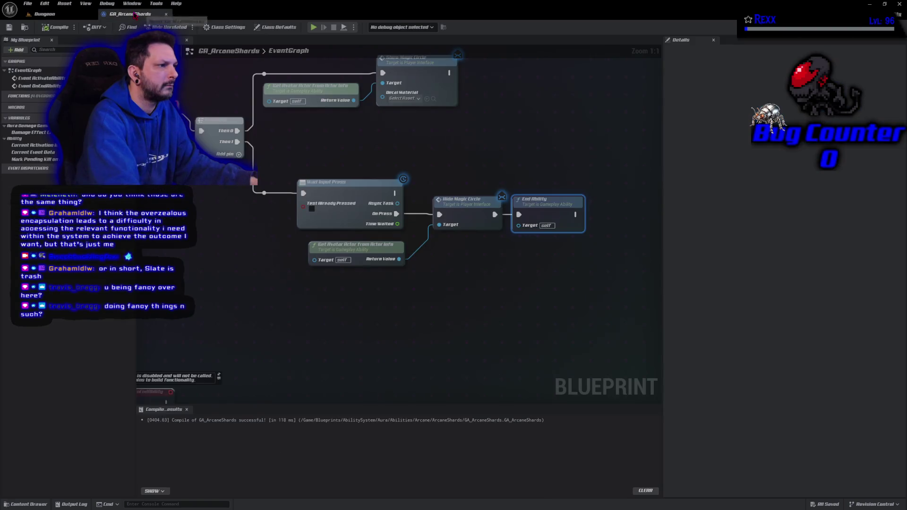
Start a fresh play session in the Dungeon level and kill a goblin with lightning
click(129, 14)
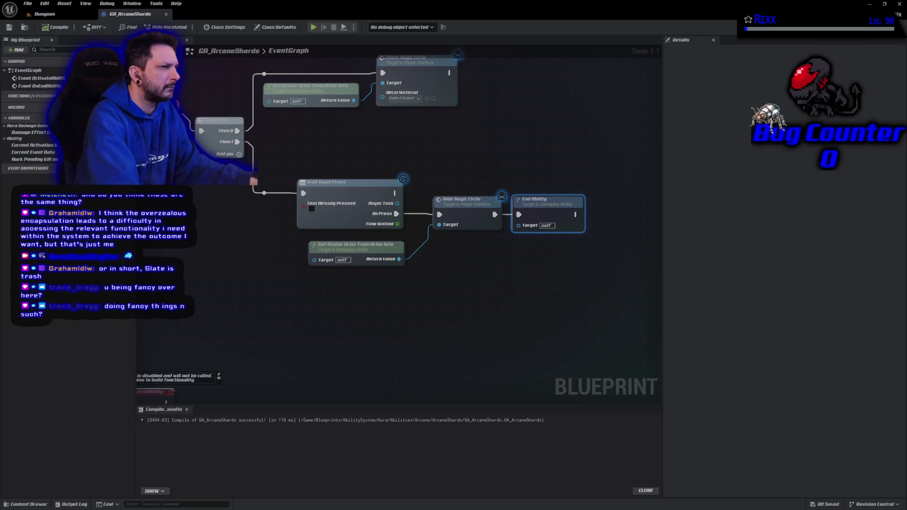
click(71, 14)
click(180, 27)
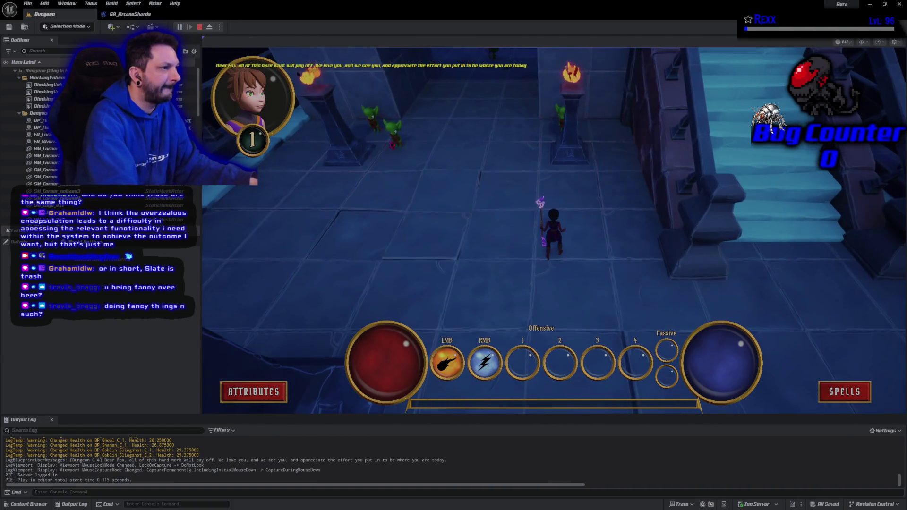
right_click(392, 133)
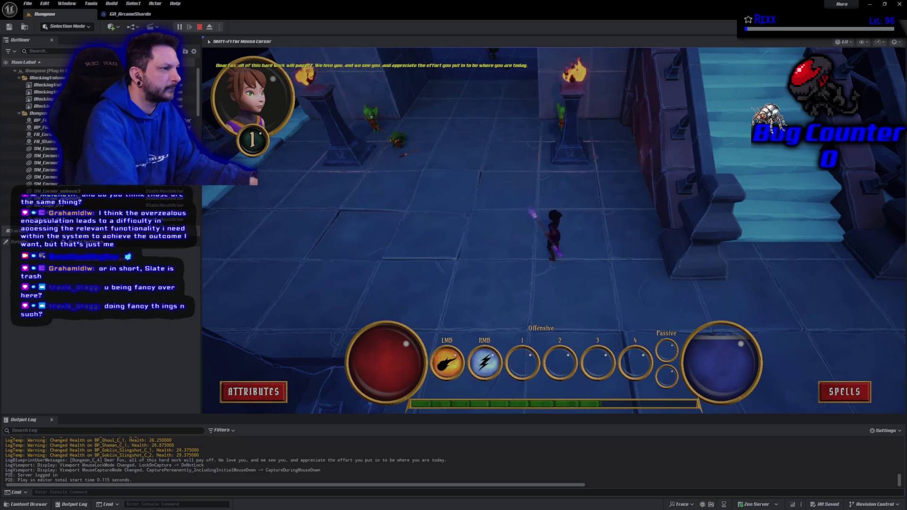
right_click(373, 118)
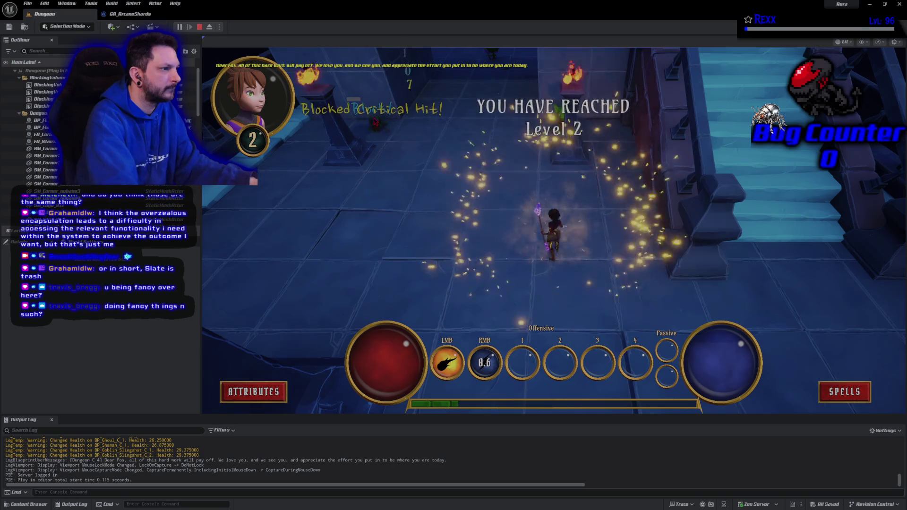
Unlock the third offensive ability and equip it in offensive slot 1
click(845, 391)
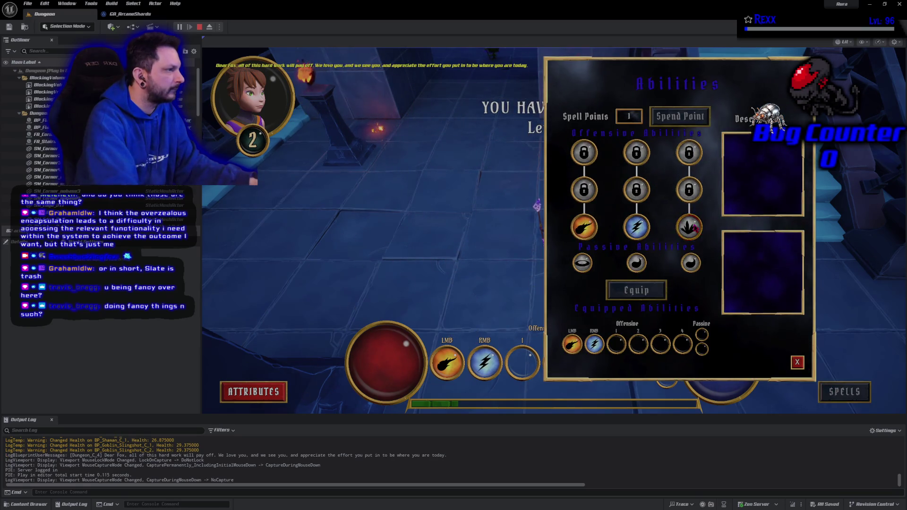
click(692, 227)
click(686, 119)
click(637, 290)
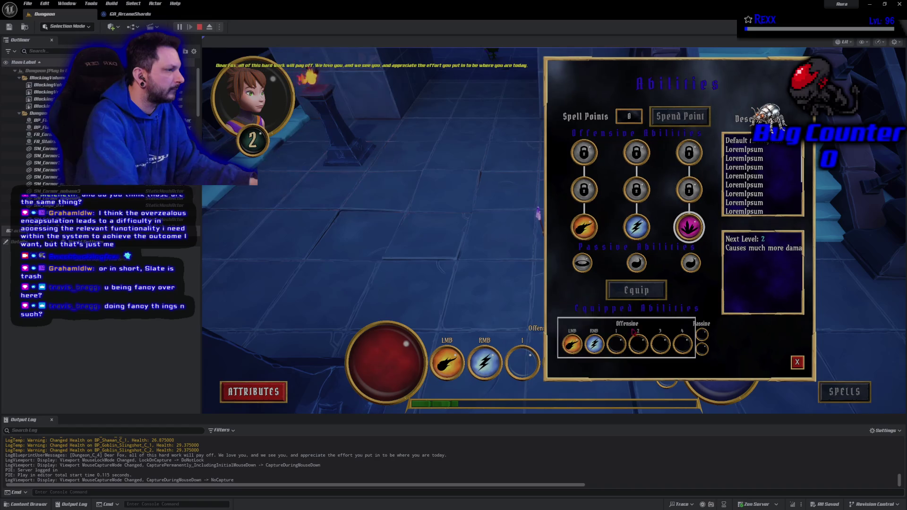
click(616, 344)
click(797, 362)
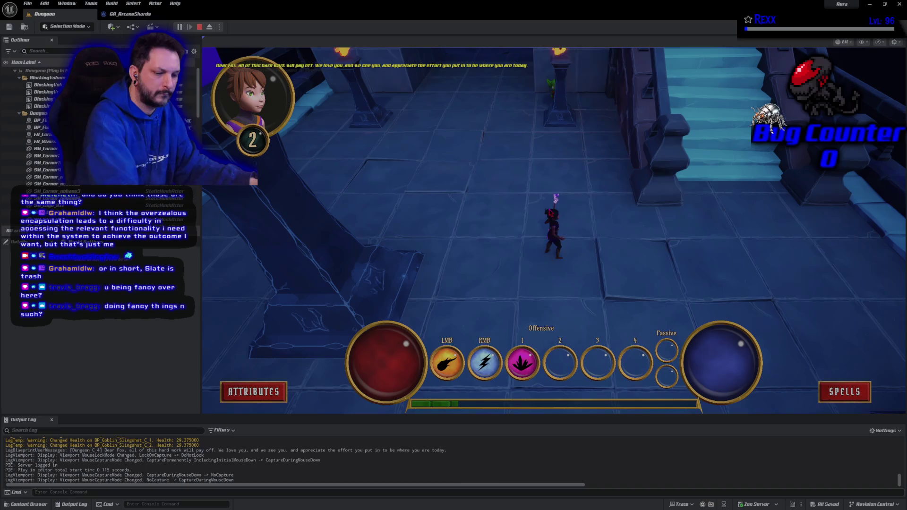
Cast the ability twice with 1 to show the magic circle, then stop and return to GA_ArcaneShards
key(1)
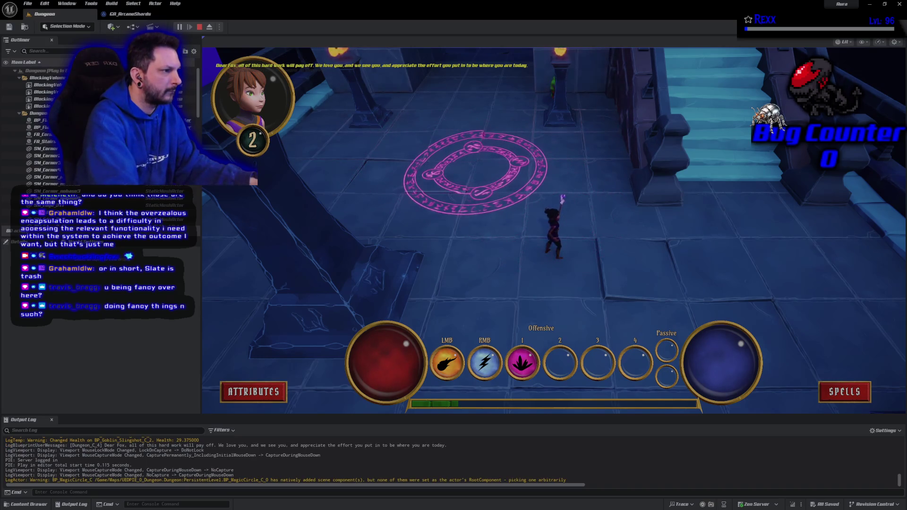
key(1)
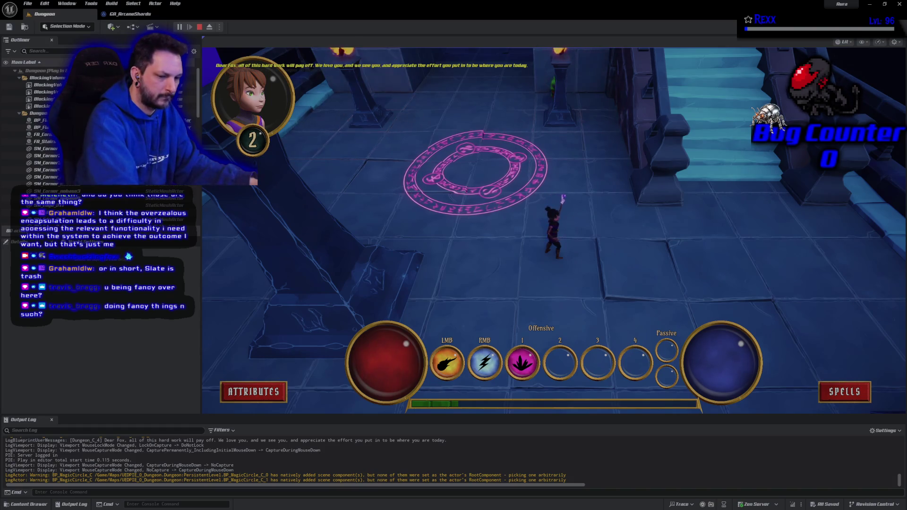
key(Escape)
click(154, 16)
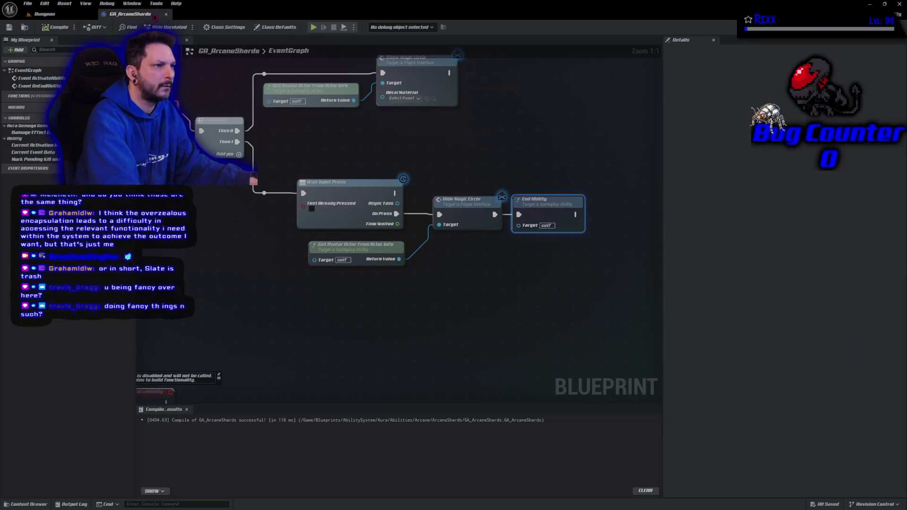
Select the Wait Input Press node in the GA_ArcaneShards graph
click(354, 180)
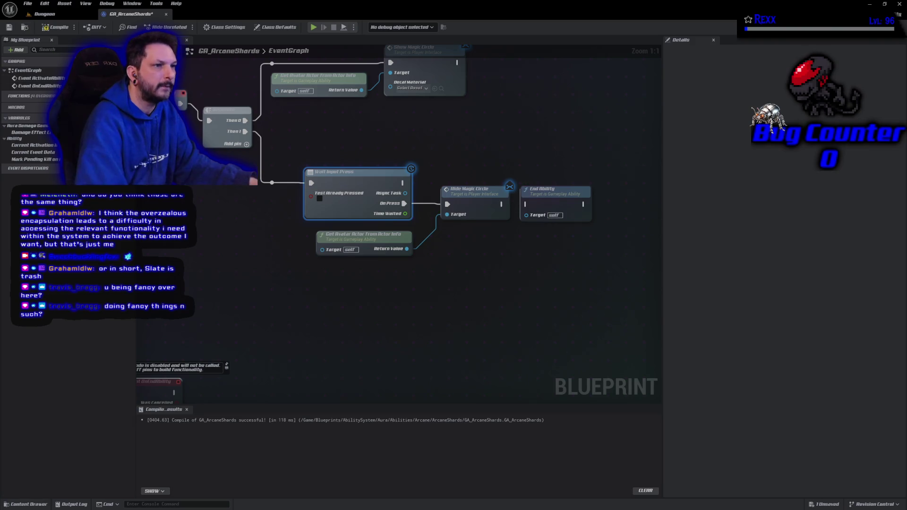
Launch a Standalone game and kill a goblin with lightning strikes
click(313, 27)
click(316, 48)
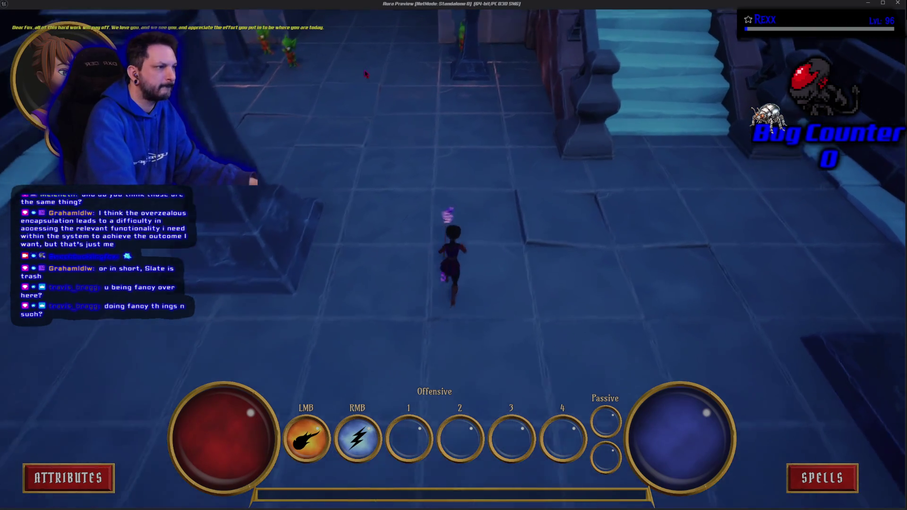
right_click(259, 95)
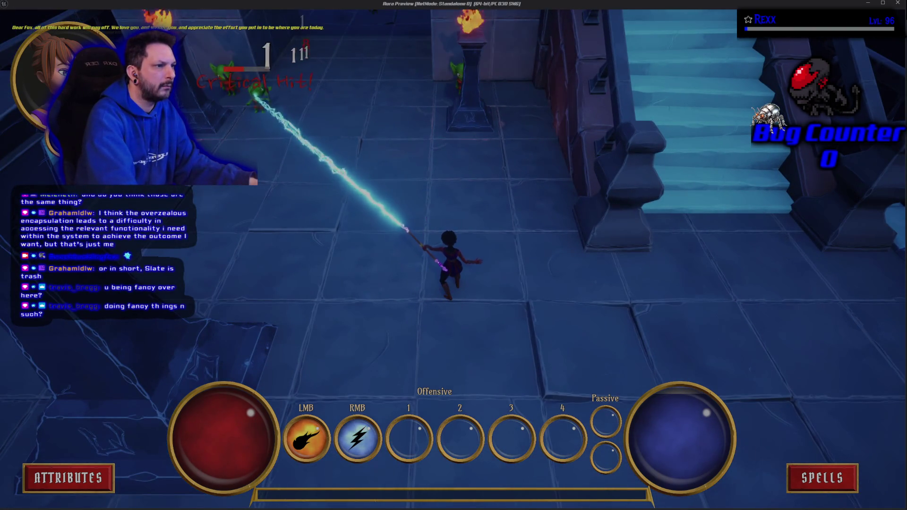
right_click(222, 80)
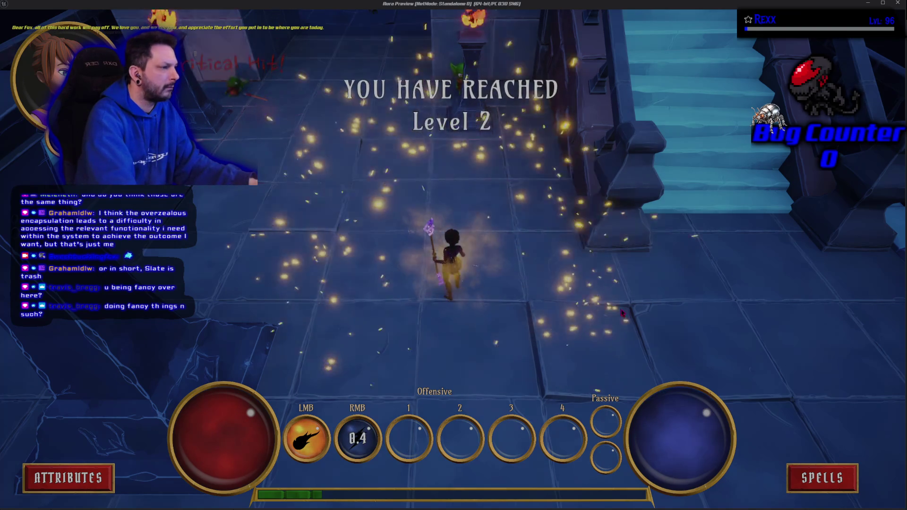
Unlock the pink ability, equip it in offensive slot 1, and cast it to show the magic circle
click(822, 478)
click(717, 253)
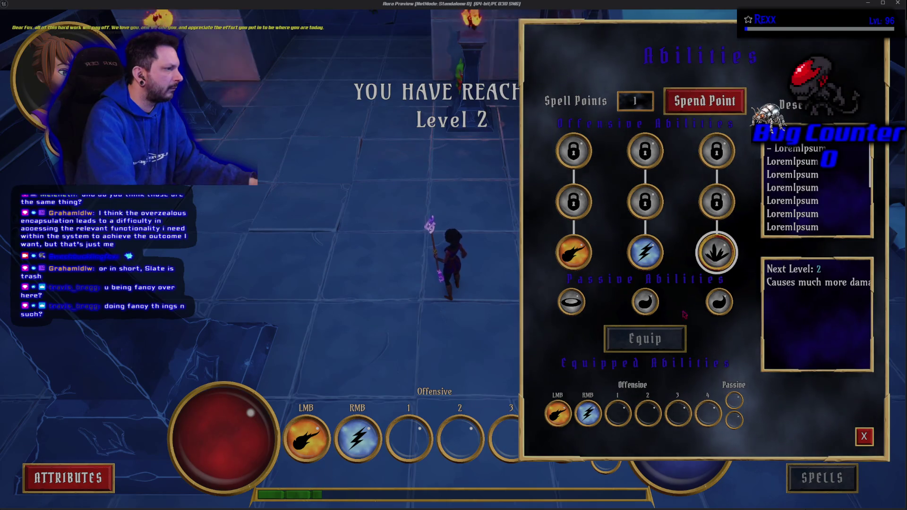
click(705, 100)
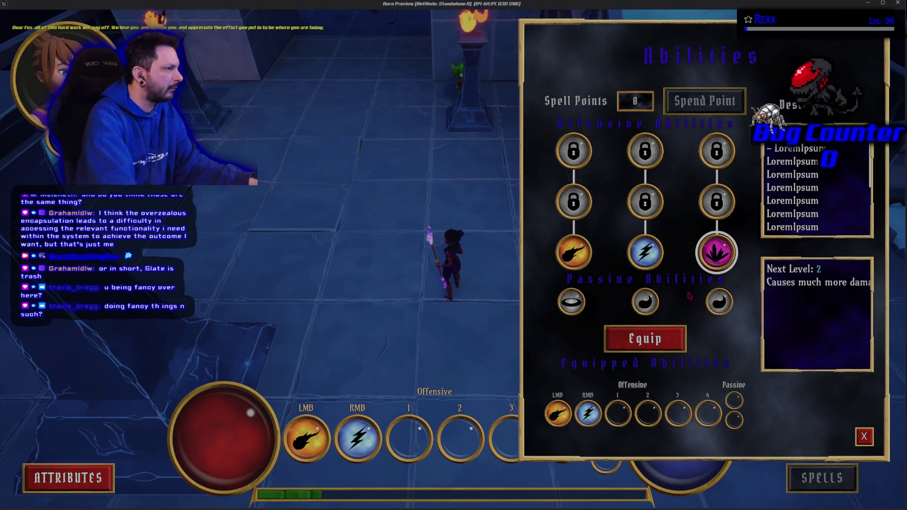
click(678, 336)
click(618, 414)
click(864, 437)
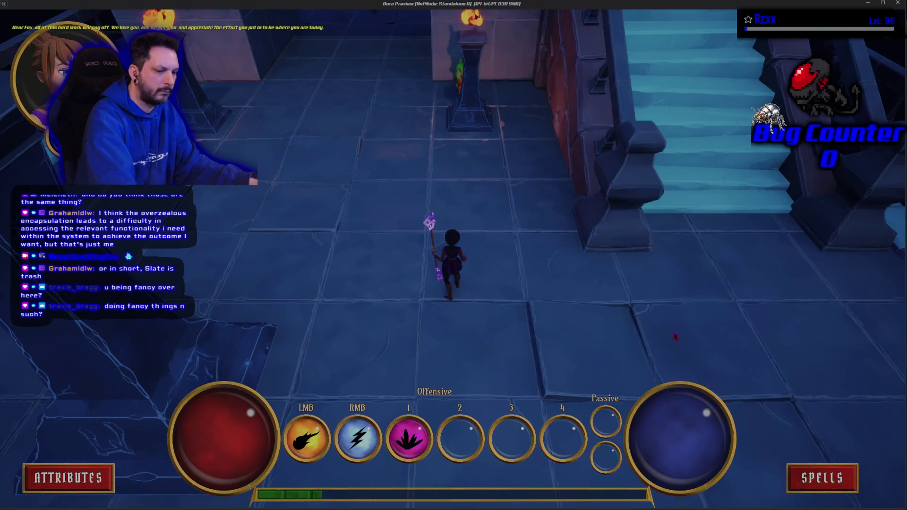
key(1)
click(328, 197)
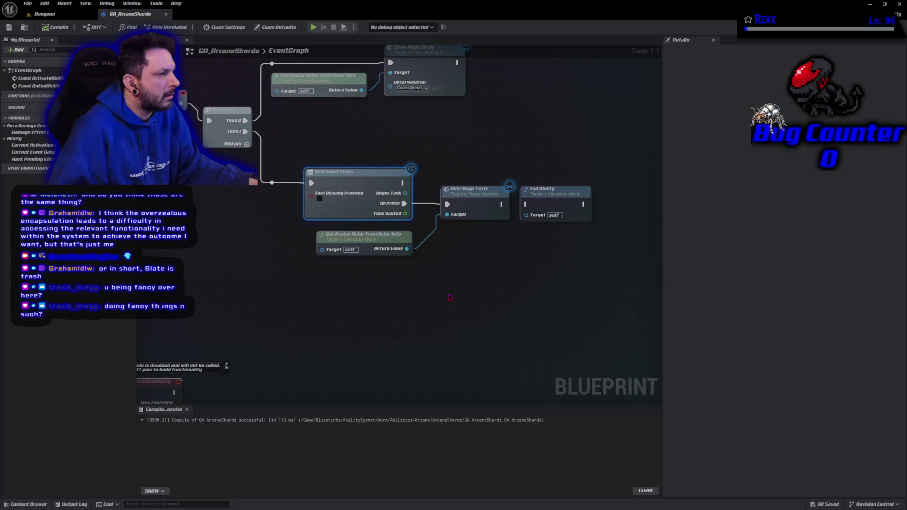
Reconnect Hide Magic Circle's exec output to End Ability's exec input
drag(502, 204, 527, 205)
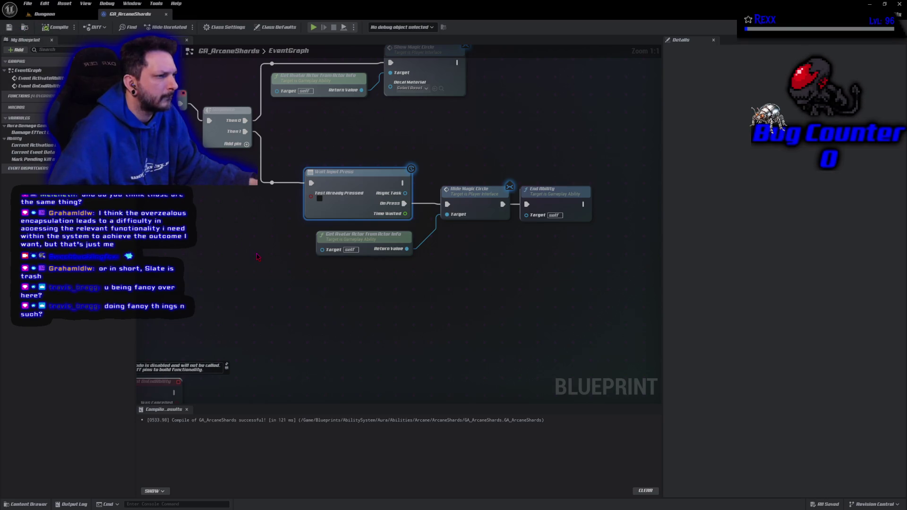
scroll(258, 256, down, 1)
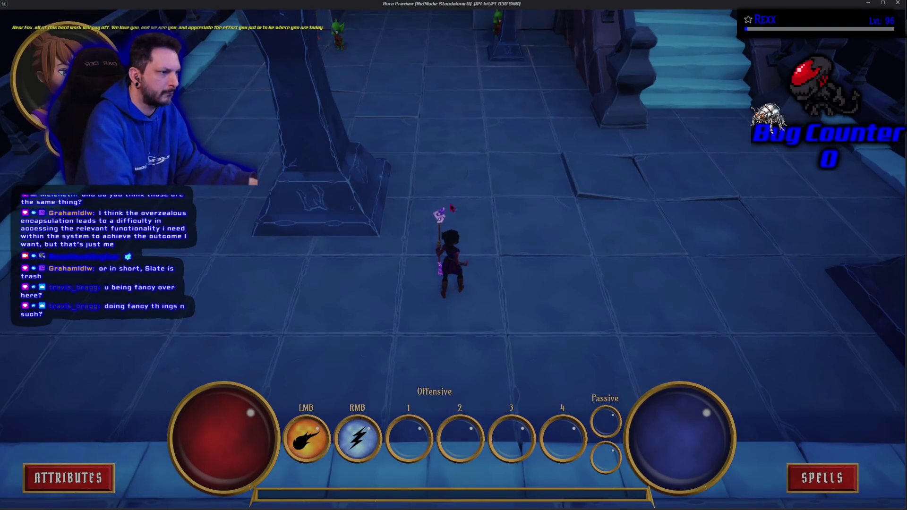
In the standalone preview, approach the goblins and kill them with lightning
click(413, 140)
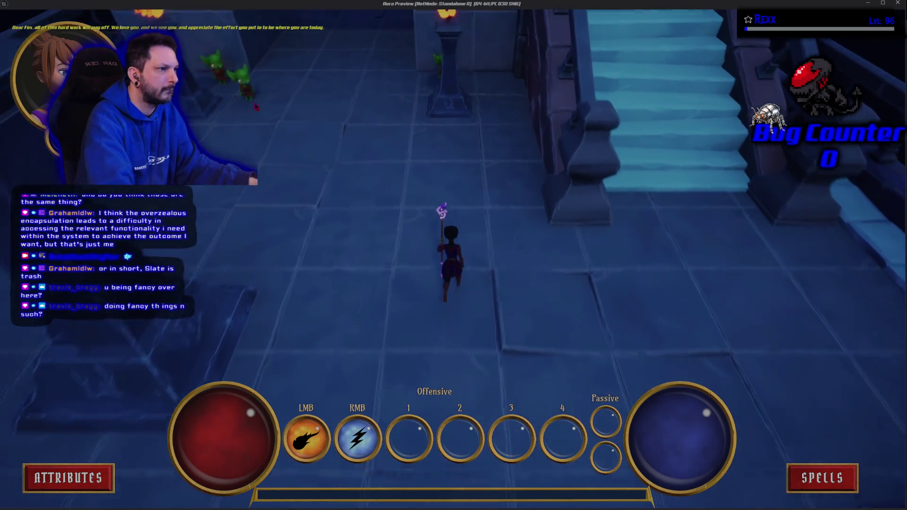
right_click(227, 106)
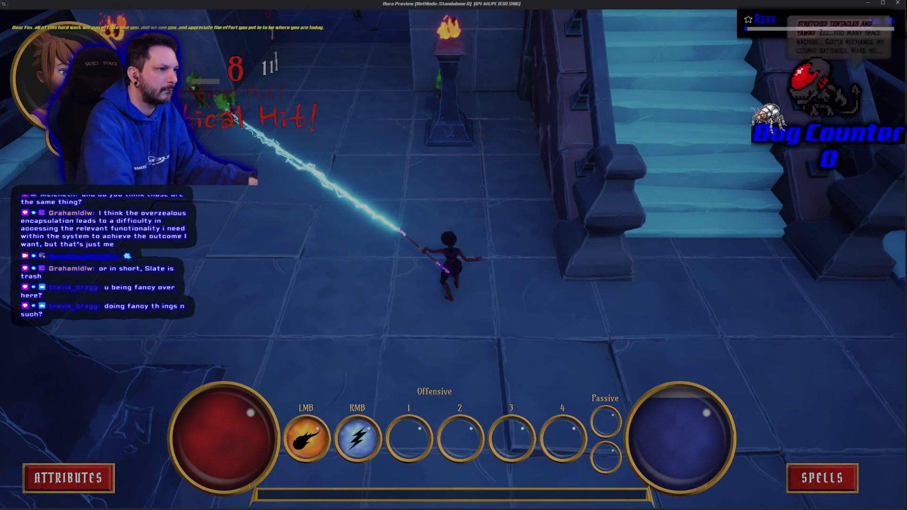
right_click(196, 85)
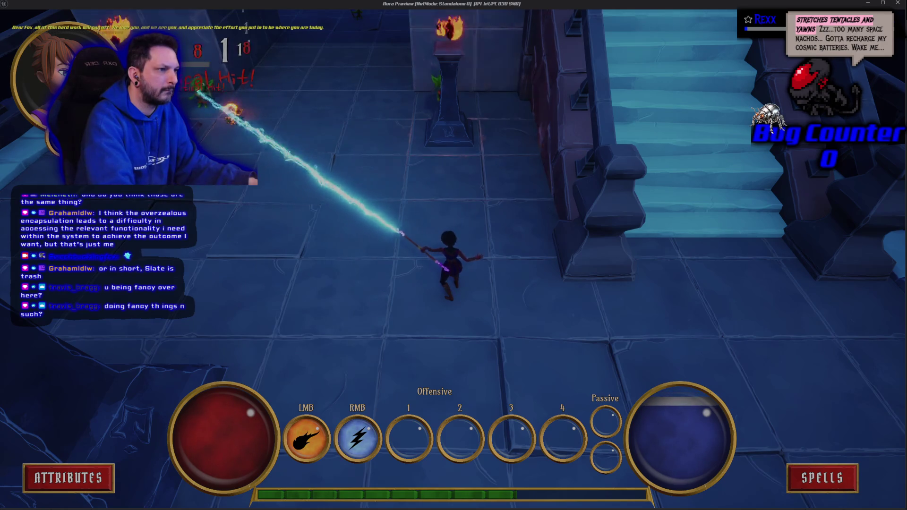
Unlock and equip the third offensive ability in slot 1, cast it, then close the preview
click(822, 478)
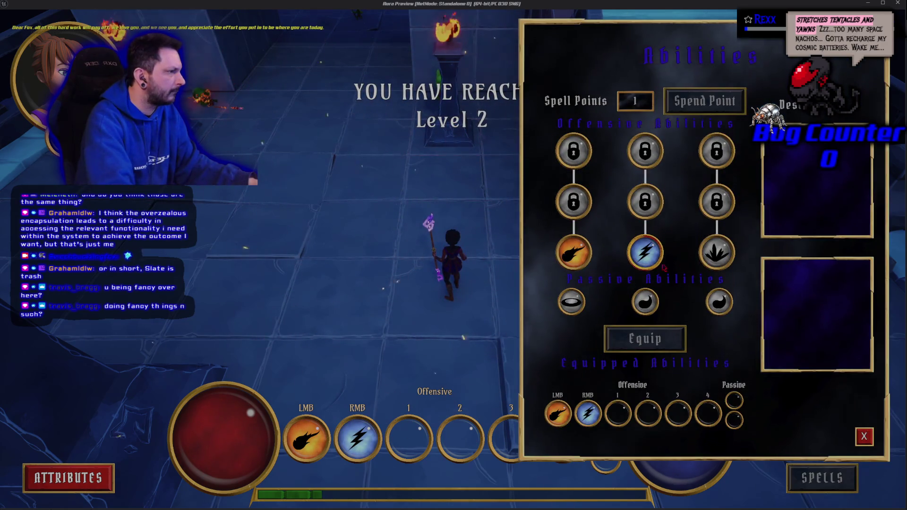
click(716, 252)
click(704, 101)
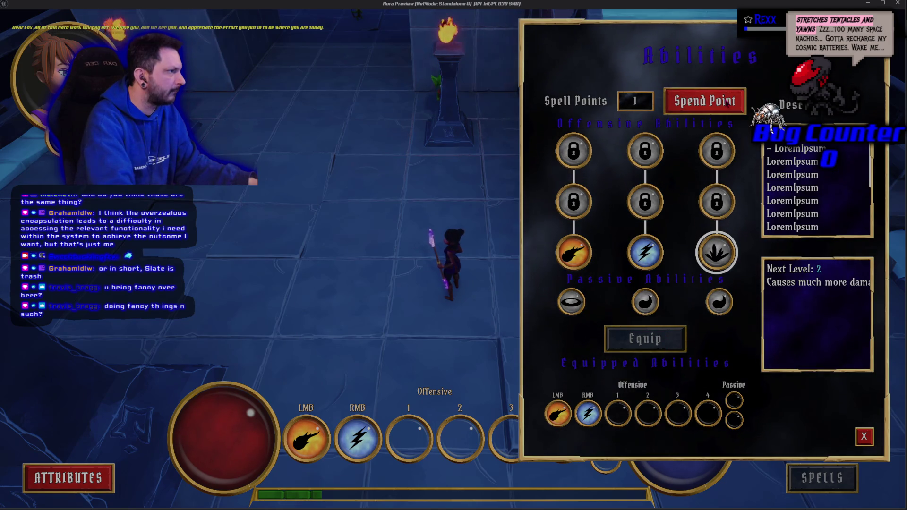
click(645, 338)
click(621, 409)
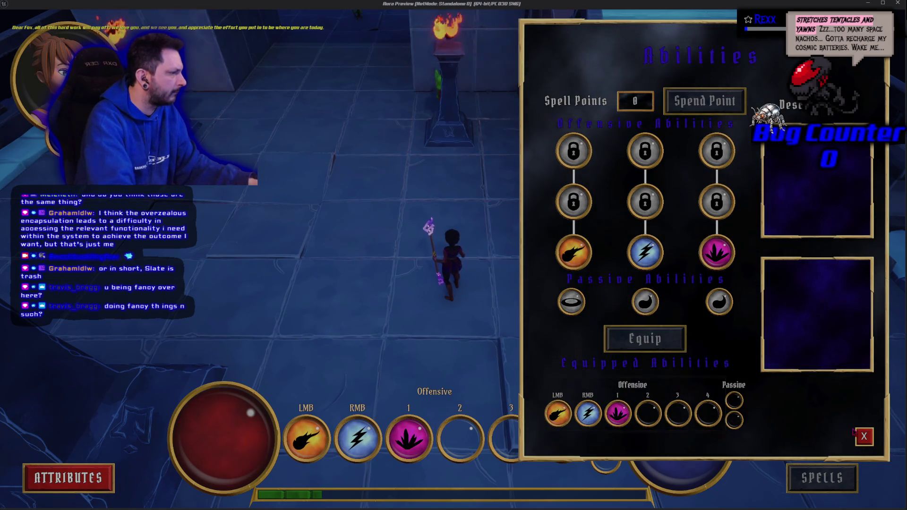
key(Escape)
key(1)
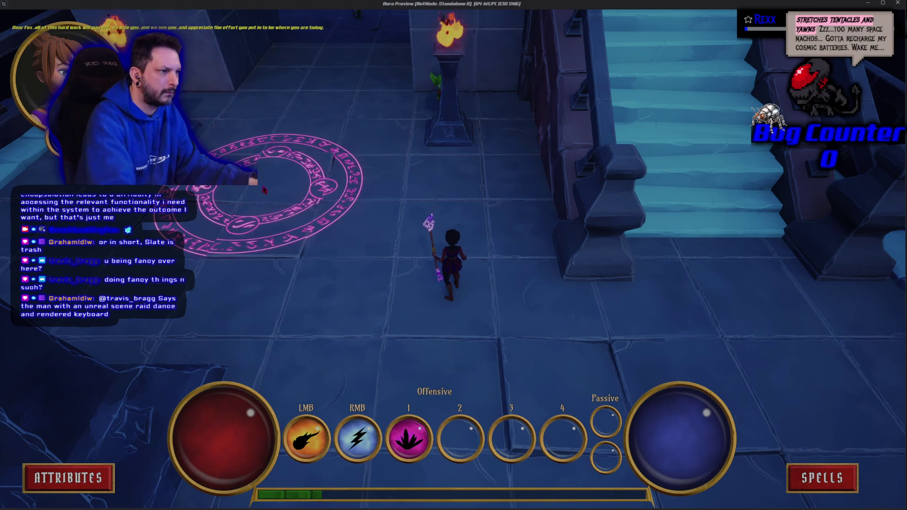
key(Escape)
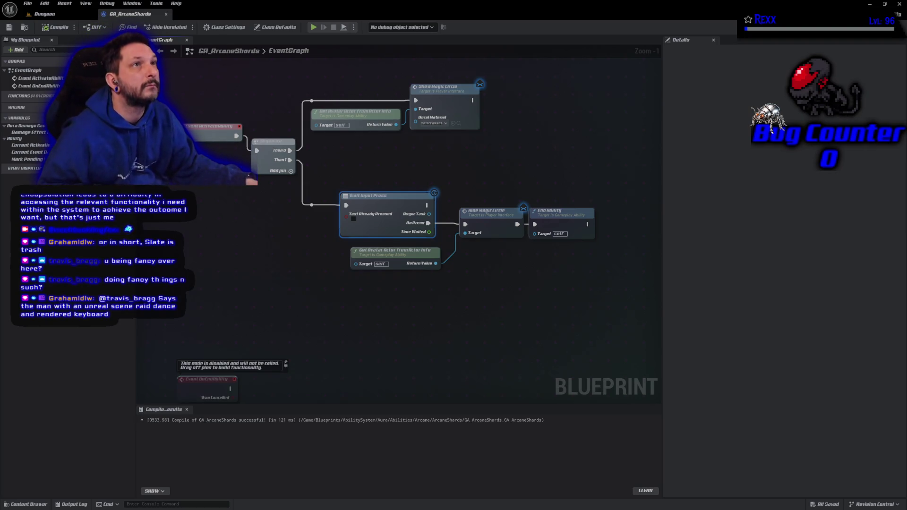
Open BP_AuraCharacter from Content Drawer > Blueprints > Character > Aura
click(29, 504)
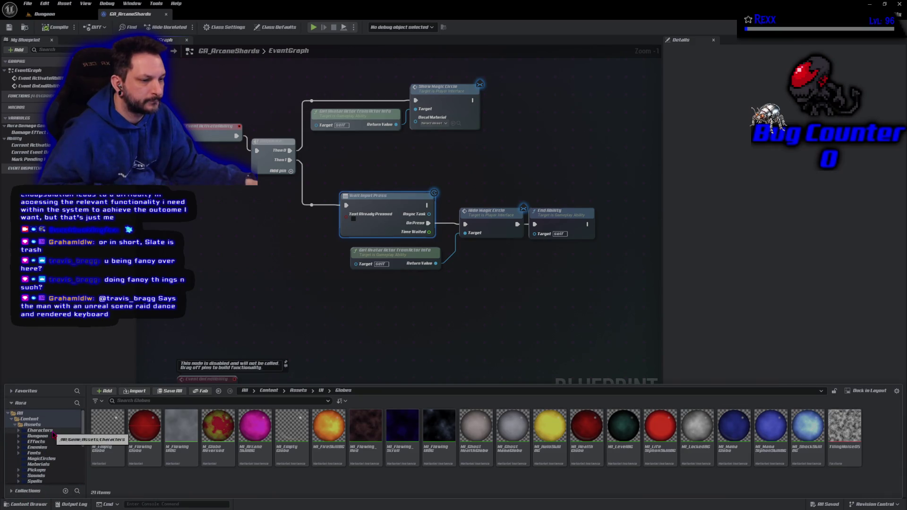
click(15, 425)
click(36, 431)
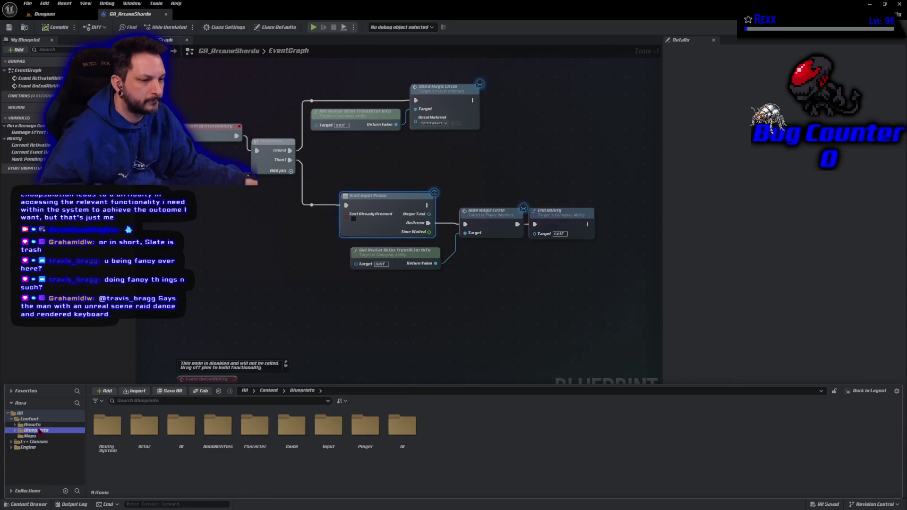
click(250, 446)
double_click(251, 447)
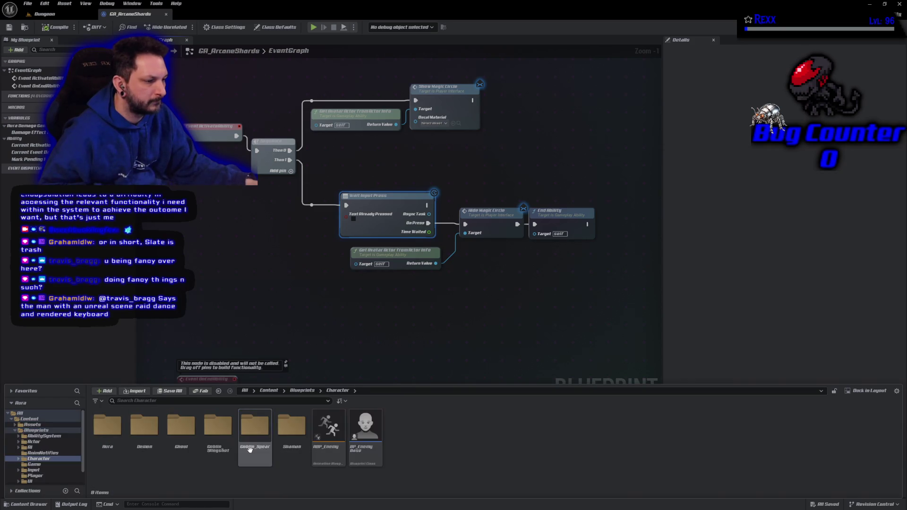
double_click(115, 447)
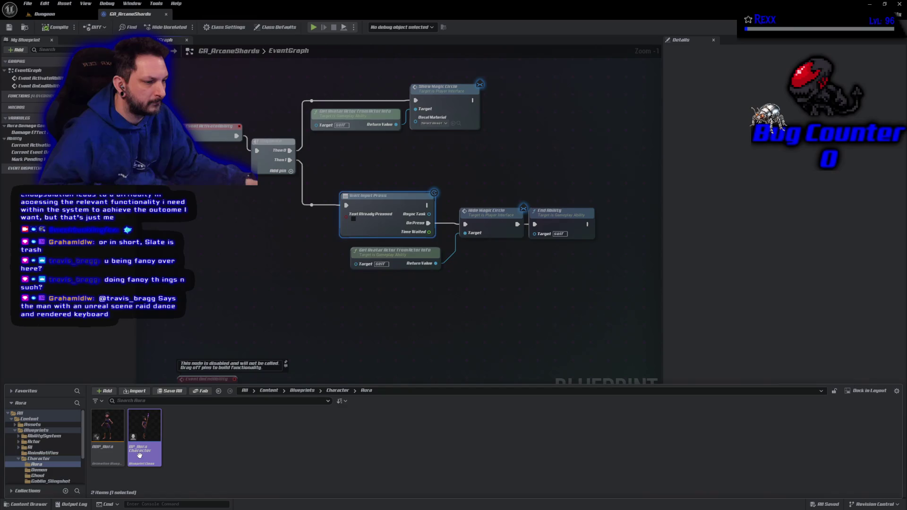
double_click(141, 454)
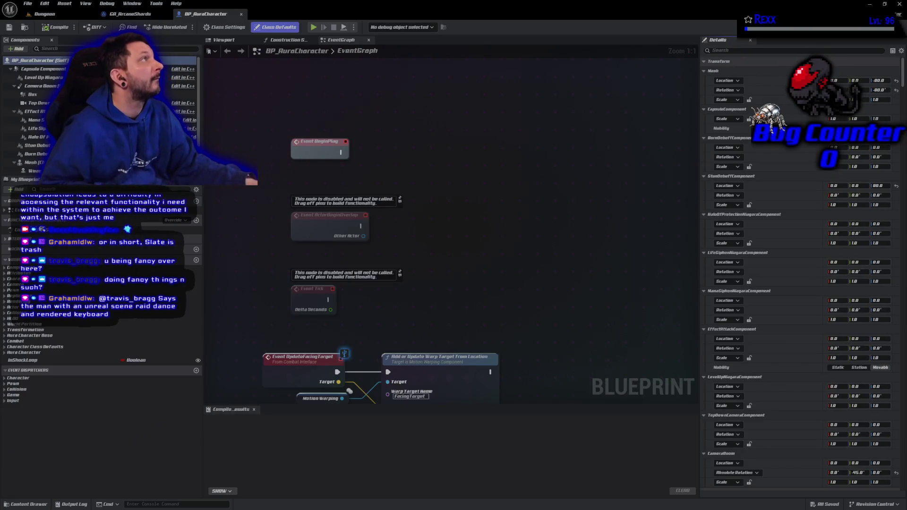
Filter Details for 'startup', assign an ability to the new Startup Abilities entry, and compile
click(737, 51)
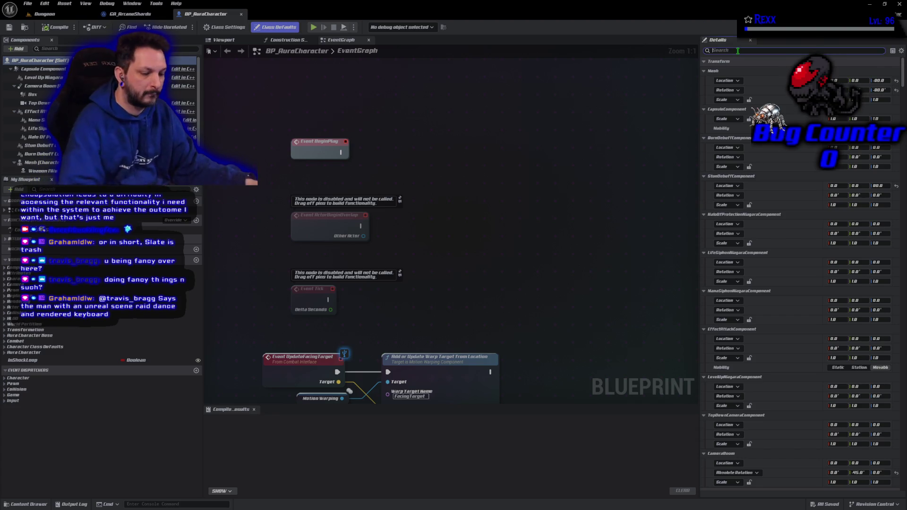
text(startu)
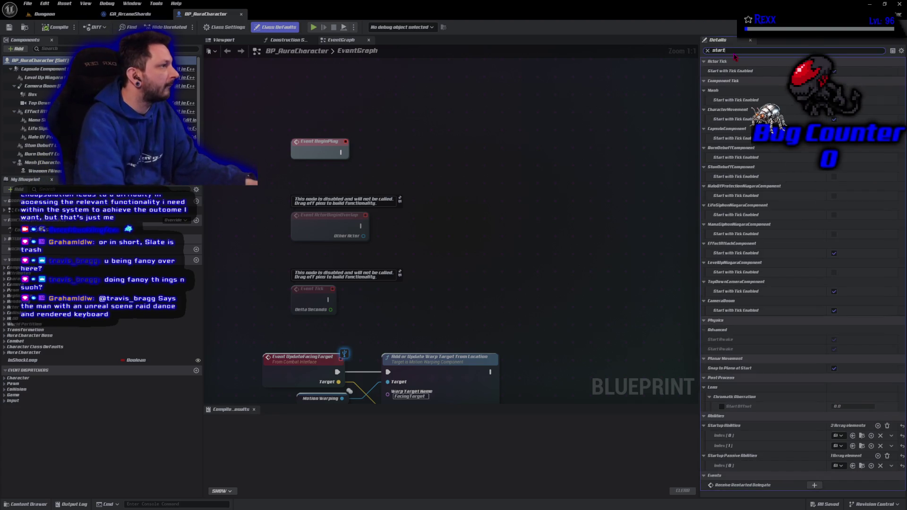
text(p)
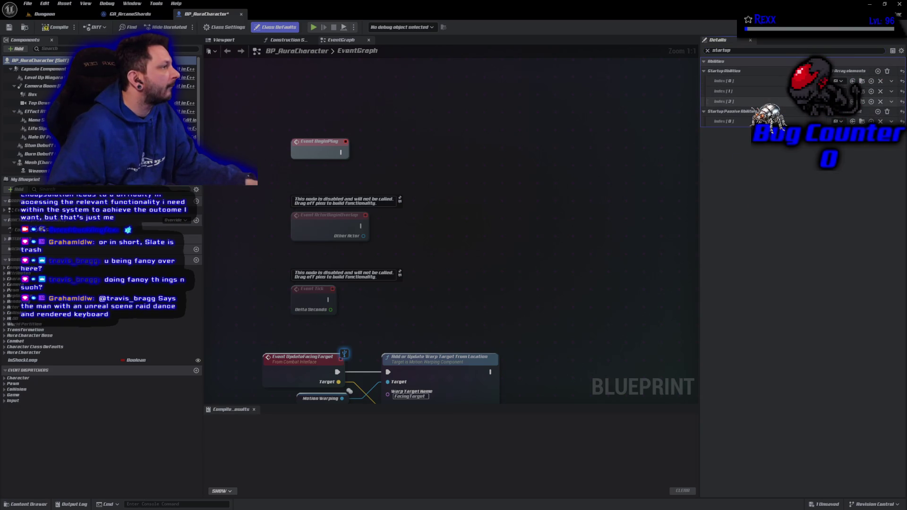
click(838, 121)
click(845, 184)
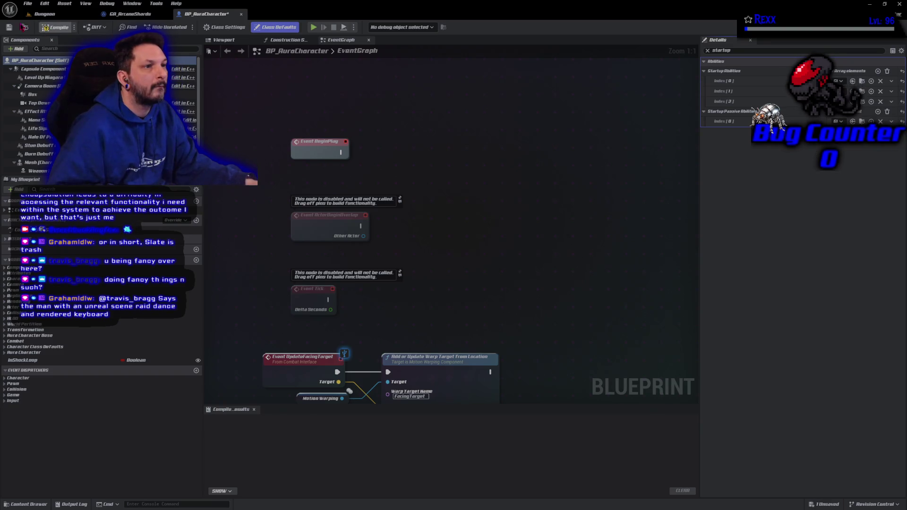
click(10, 28)
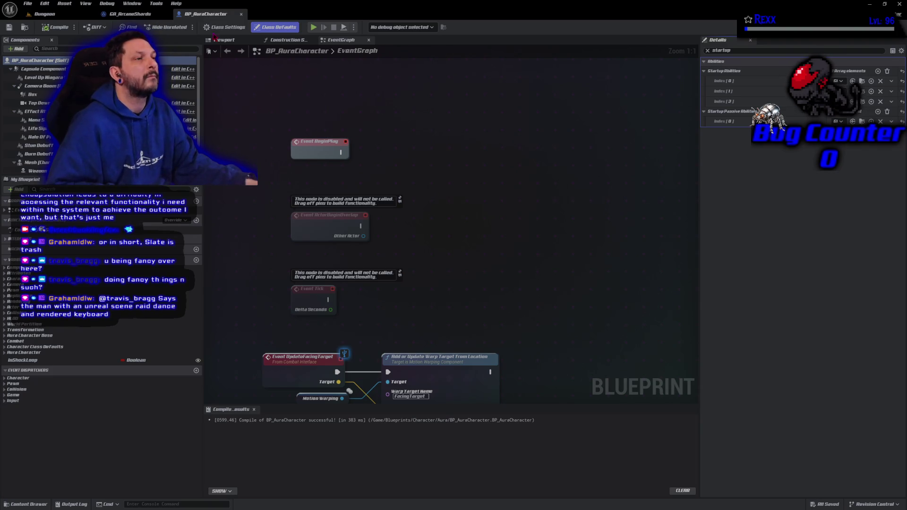
click(126, 16)
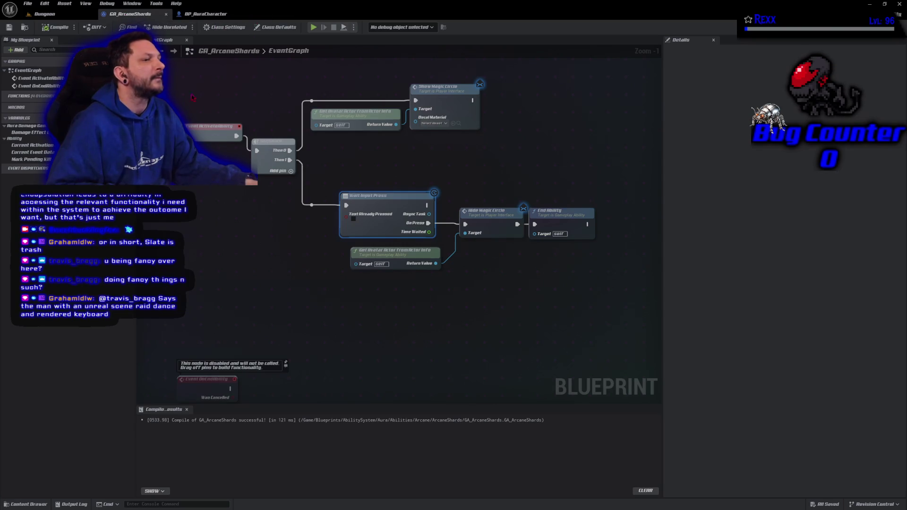
Set GA_ArcaneShards' Startup Input Tag to Abilities.Arcane.ArcaneShards and compile and save
click(275, 27)
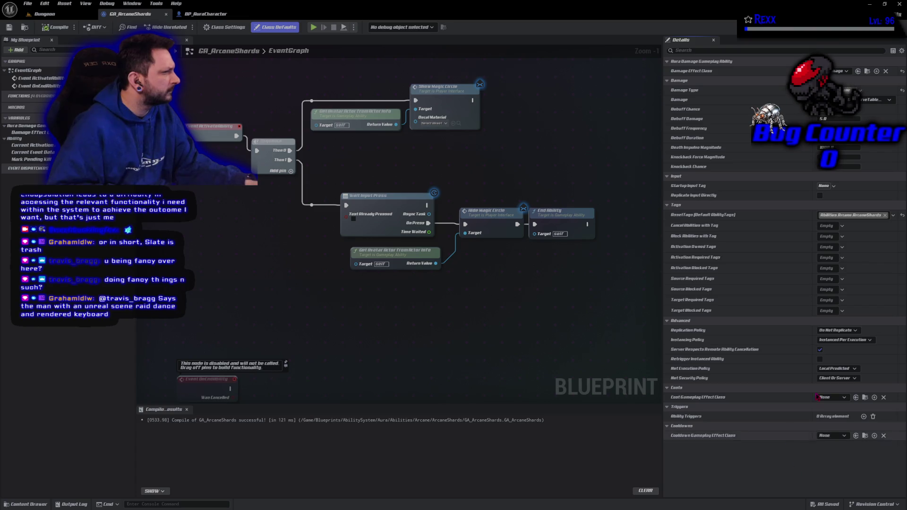
click(827, 185)
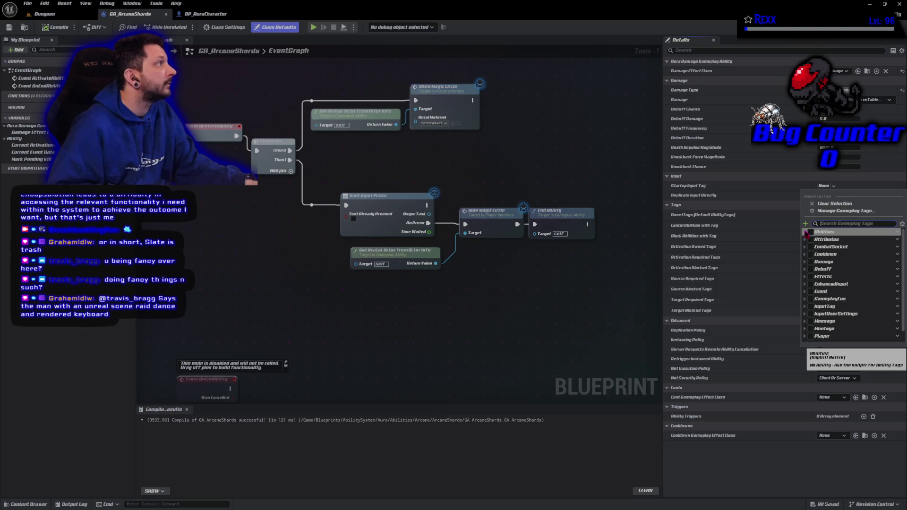
click(805, 232)
click(809, 239)
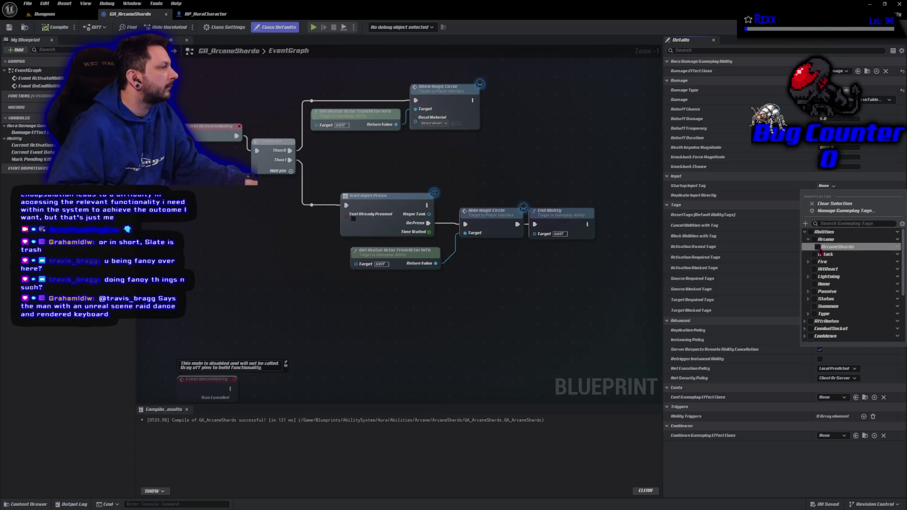
click(818, 247)
click(56, 27)
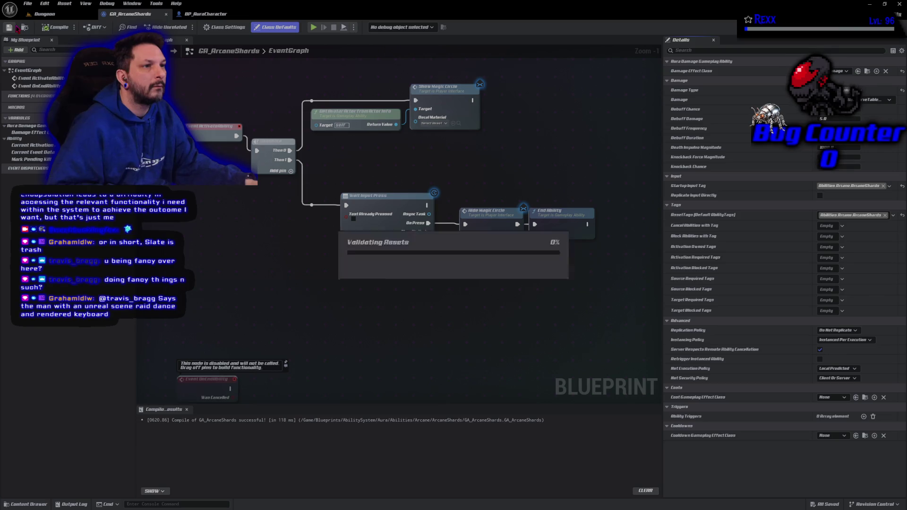
Run a brief play test in the Dungeon level, then return to GA_ArcaneShards' asset tags
click(45, 14)
click(179, 27)
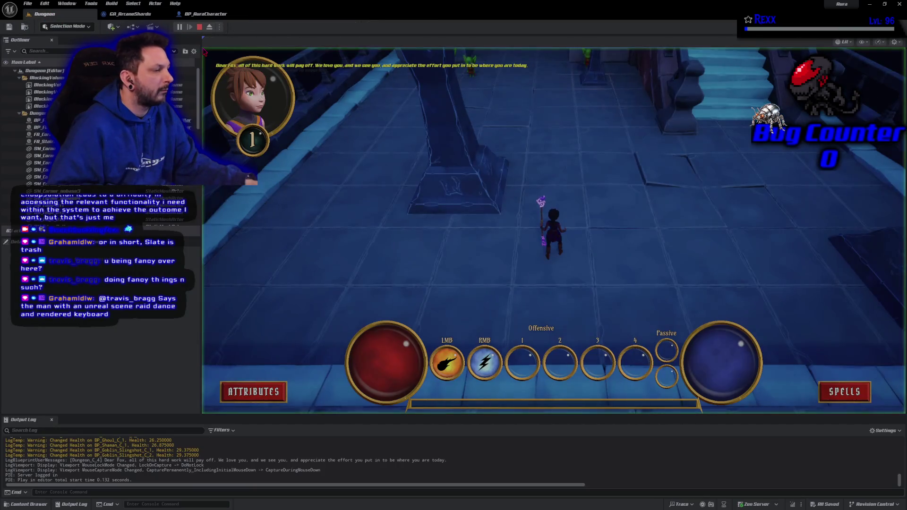
click(199, 27)
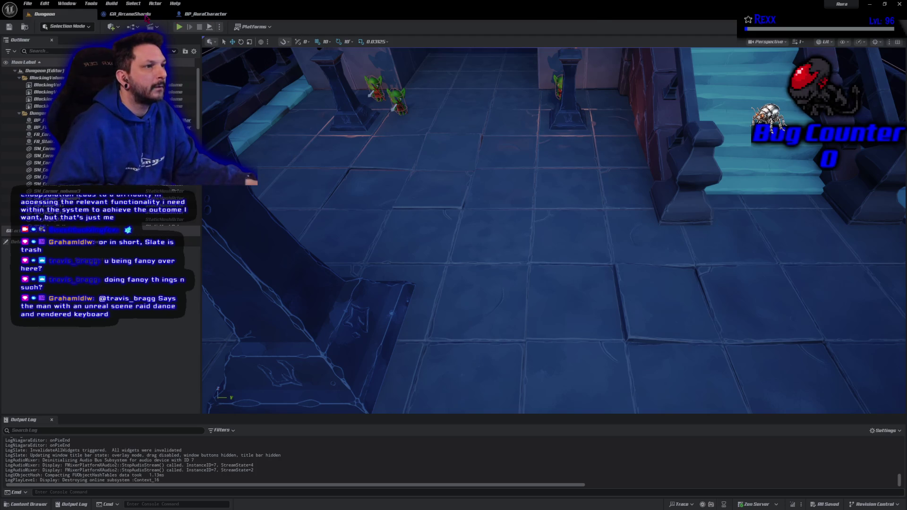
key(ctrl+Tab)
click(850, 215)
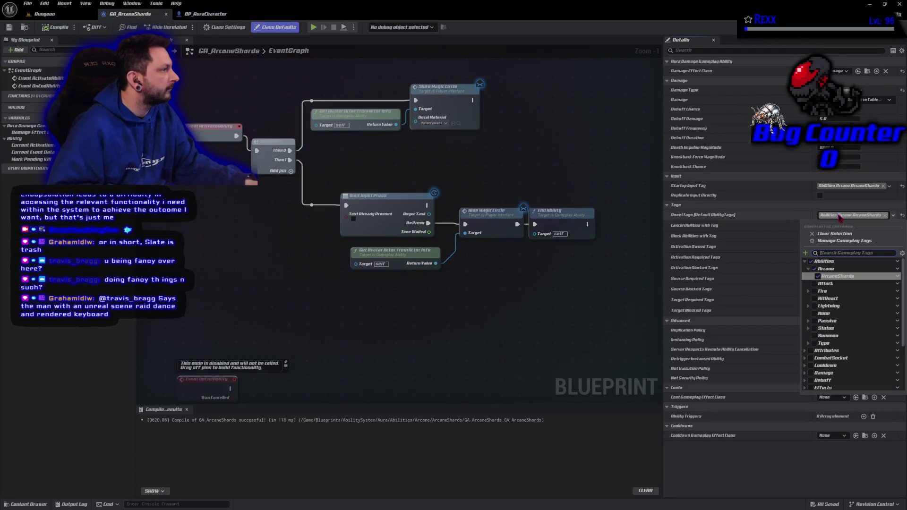
Replace ArcaneShards with InputTag.1 in the asset tags, then compile and save
click(817, 276)
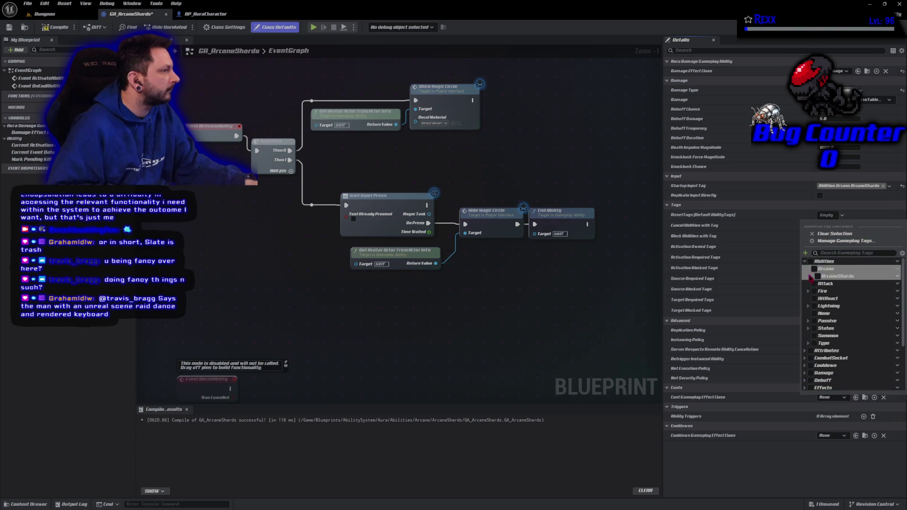
scroll(811, 330, down, 3)
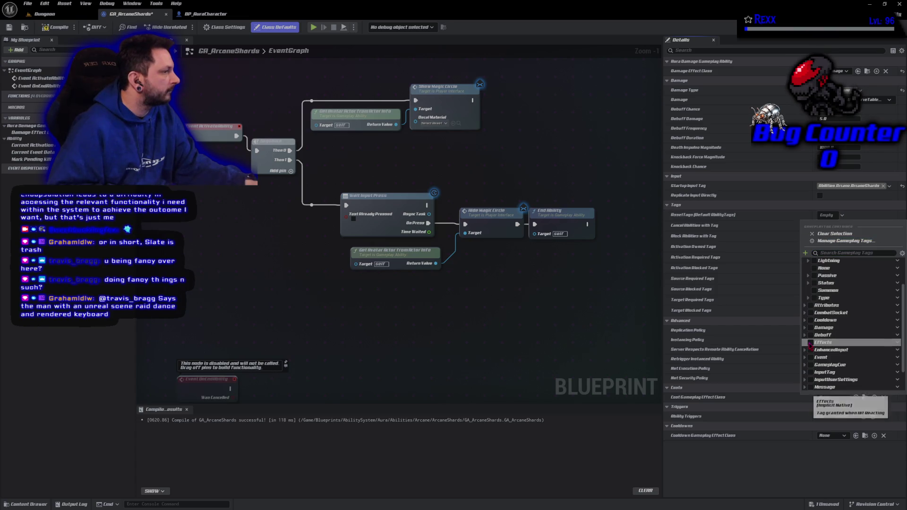
click(805, 350)
click(814, 357)
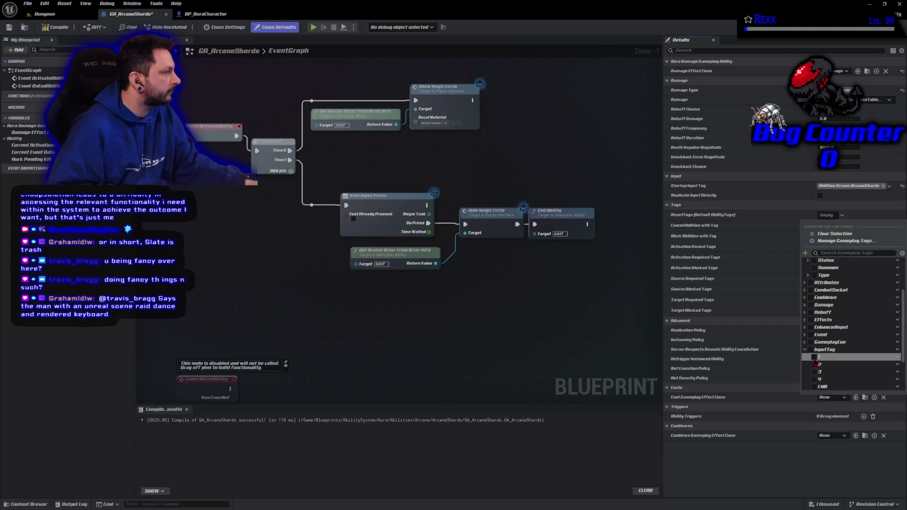
click(56, 27)
click(9, 27)
Run a quick play test in the Dungeon level and return to GA_ArcaneShards
click(44, 14)
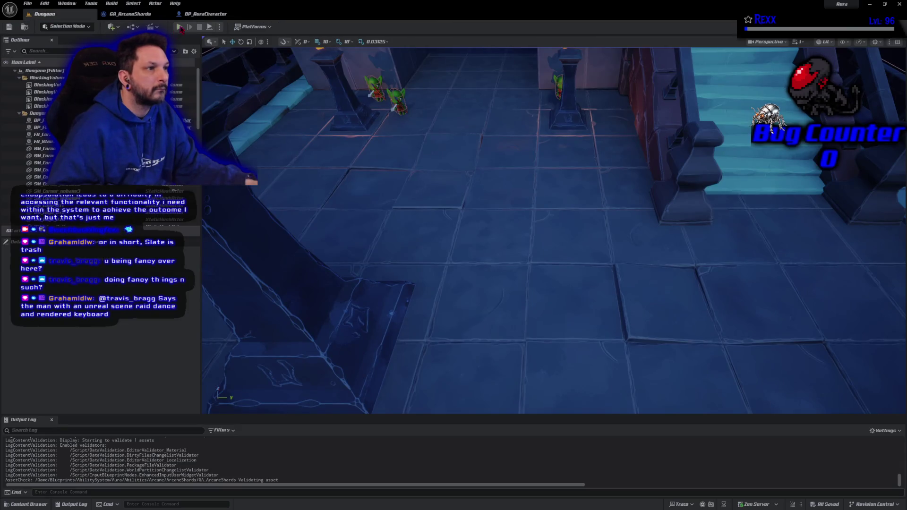
click(179, 27)
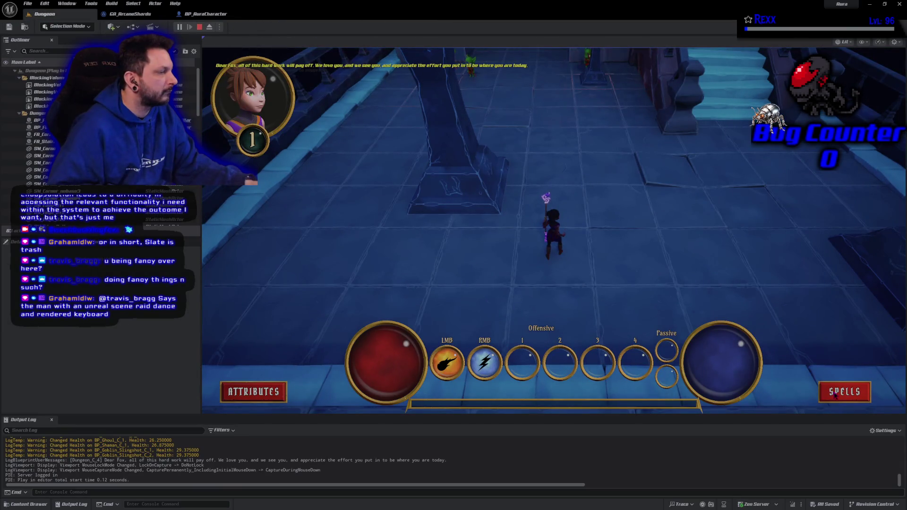
key(Escape)
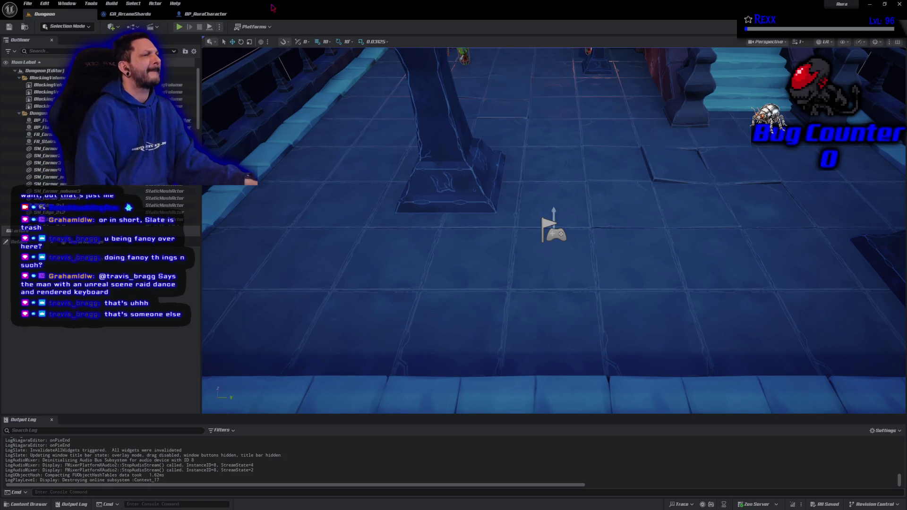
click(132, 18)
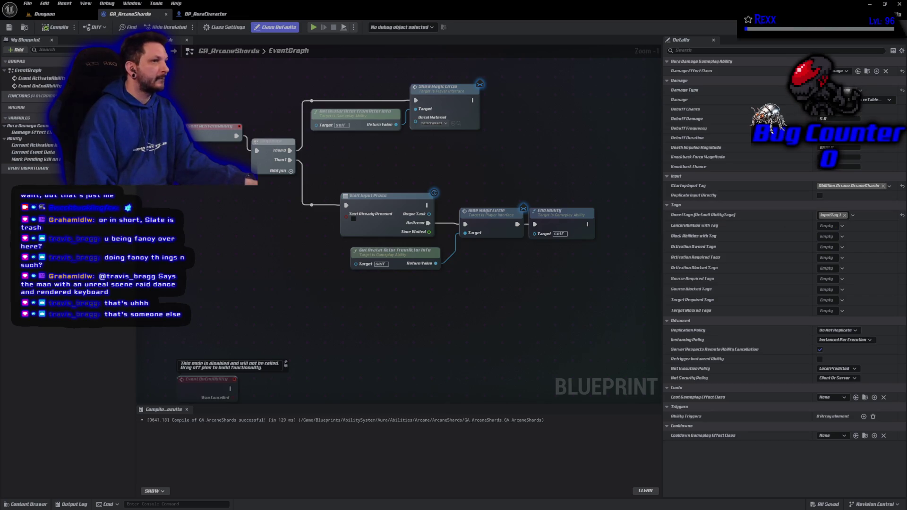
Recompile GA_ArcaneShards and run a brief play test in the Dungeon level
click(56, 27)
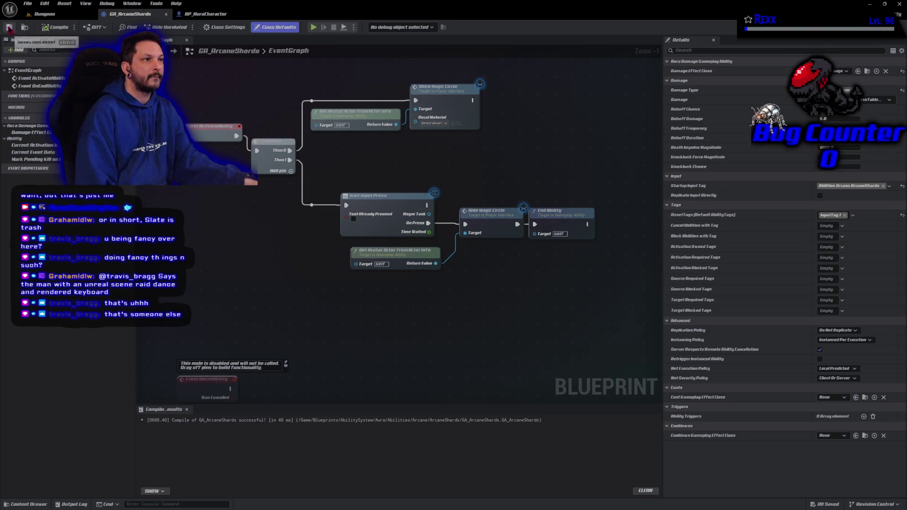
click(206, 14)
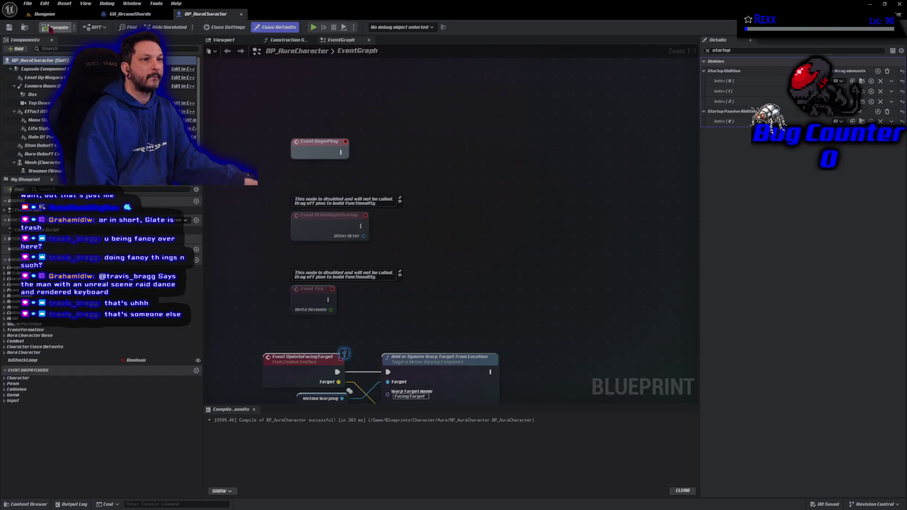
click(45, 14)
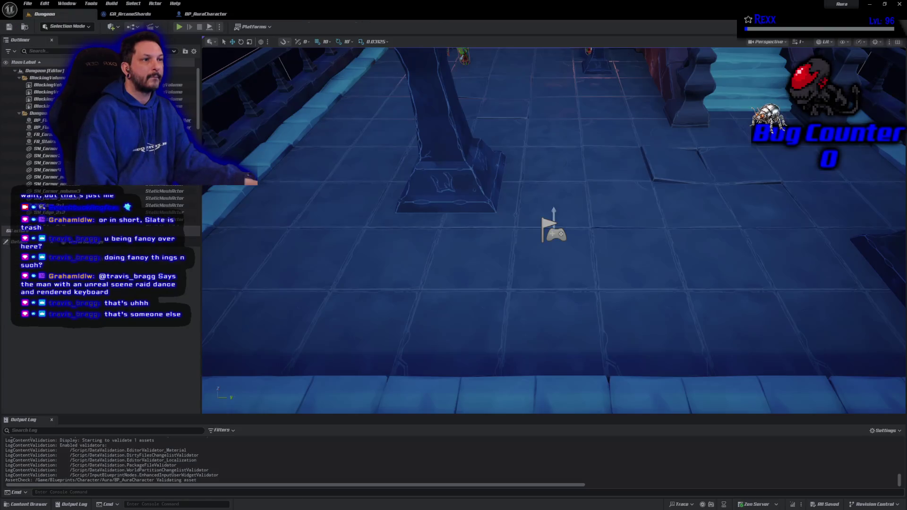
click(180, 27)
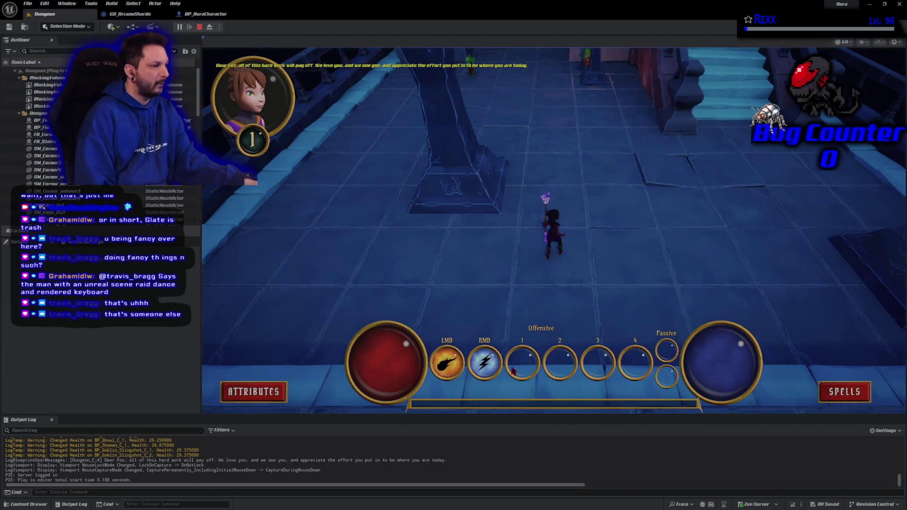
key(Escape)
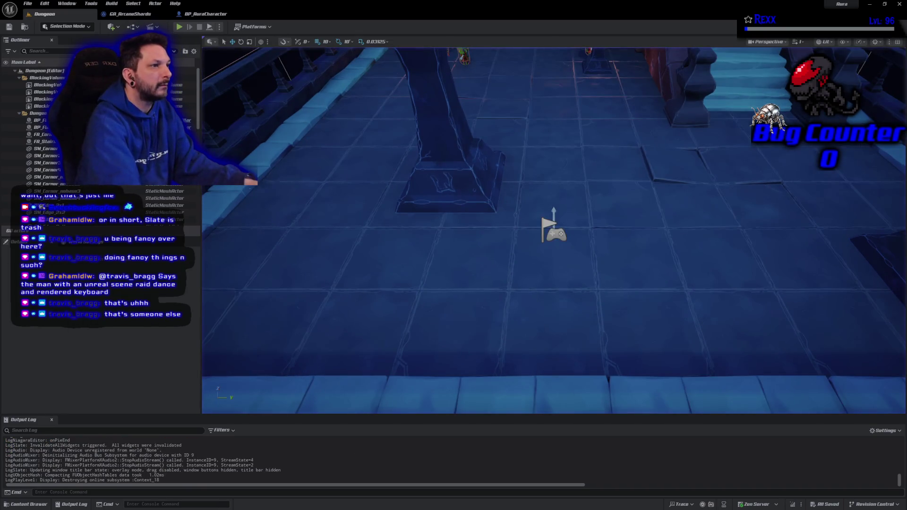
Play again to check a locked spell in the spells menu, then stop and open BP_AuraCharacter
click(184, 30)
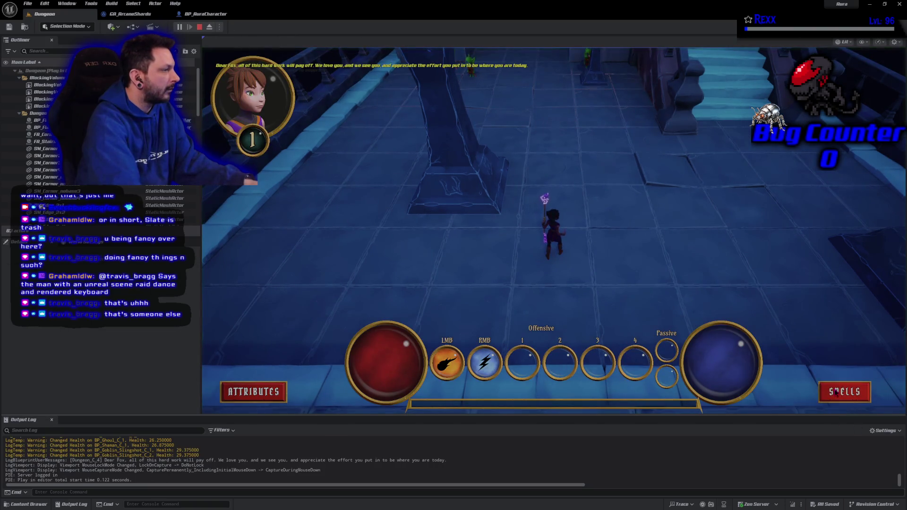
click(835, 393)
click(686, 225)
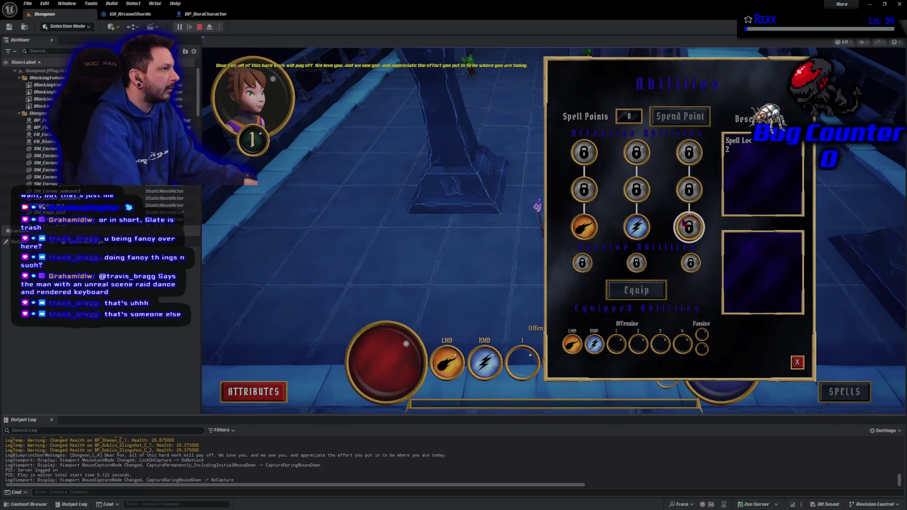
key(Escape)
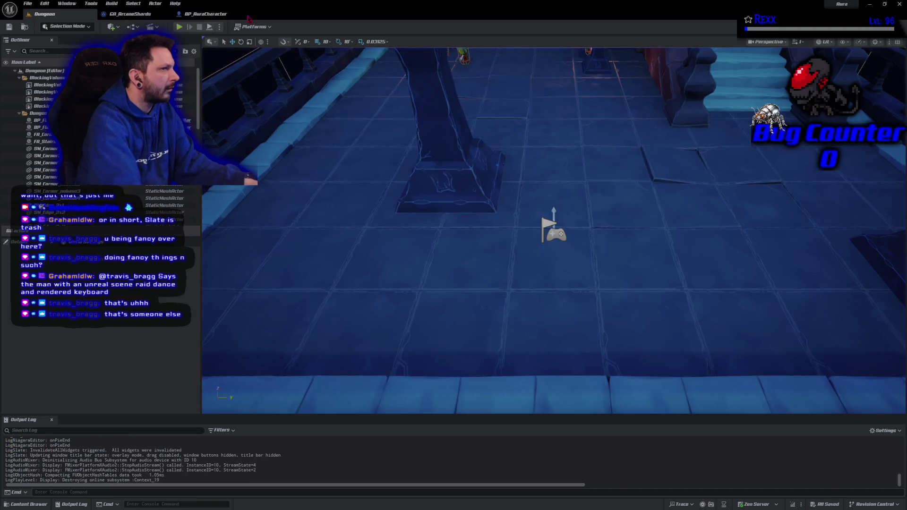
click(203, 14)
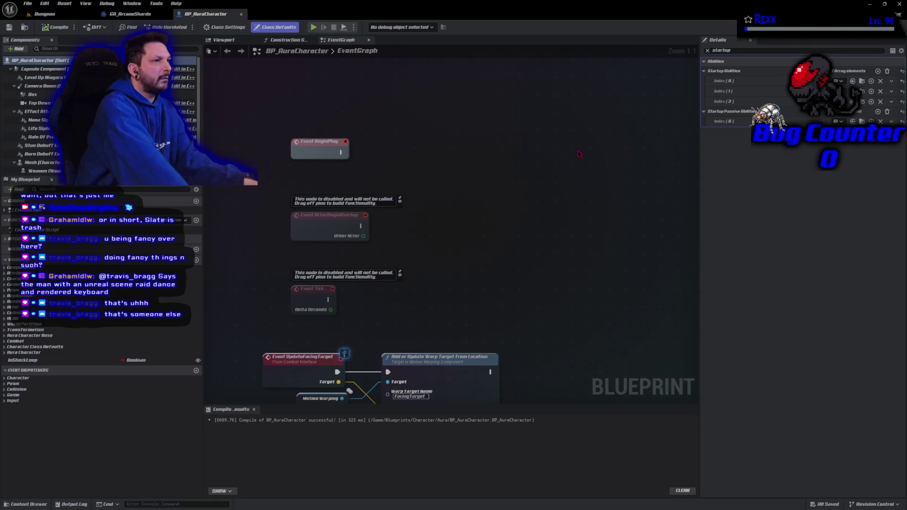
Replace GA_ArcaneShards' Startup Input Tag with InputTag.1 after checking BP_AuraCharacter's startup abilities
click(132, 14)
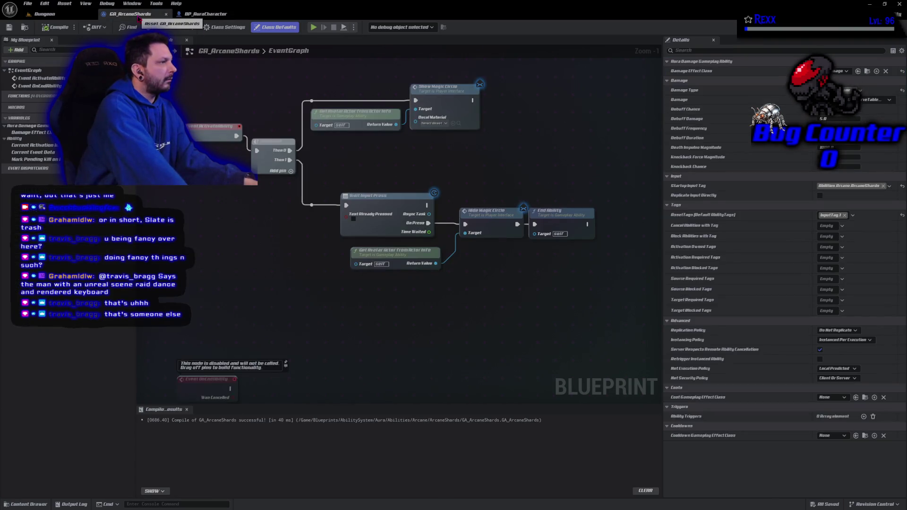
key(ctrl+Tab)
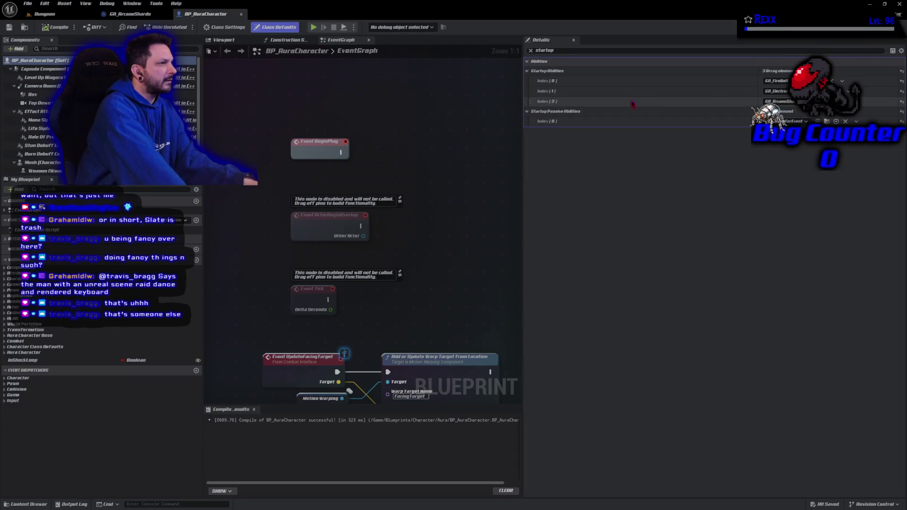
key(ctrl+Tab)
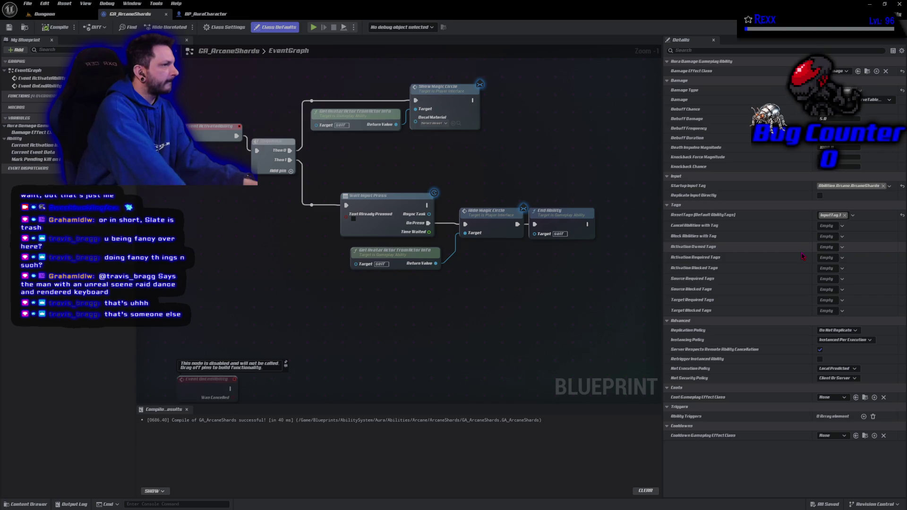
click(850, 186)
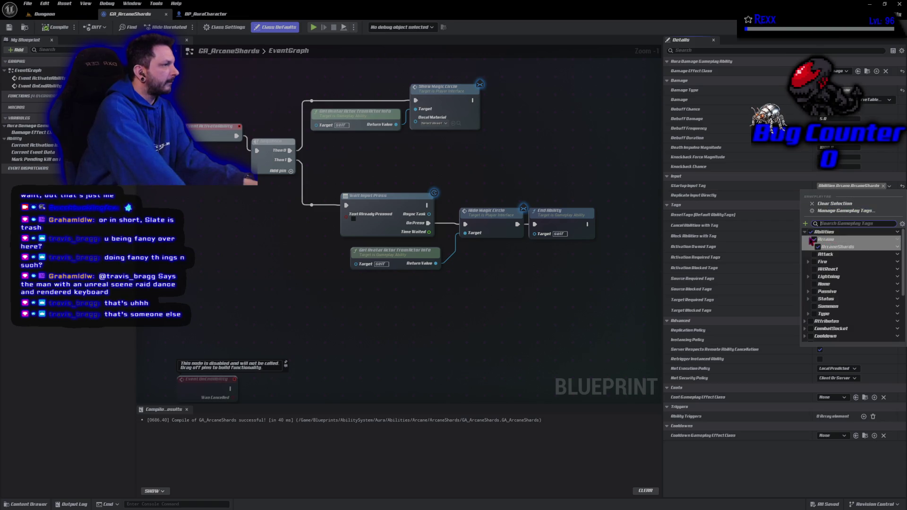
click(812, 233)
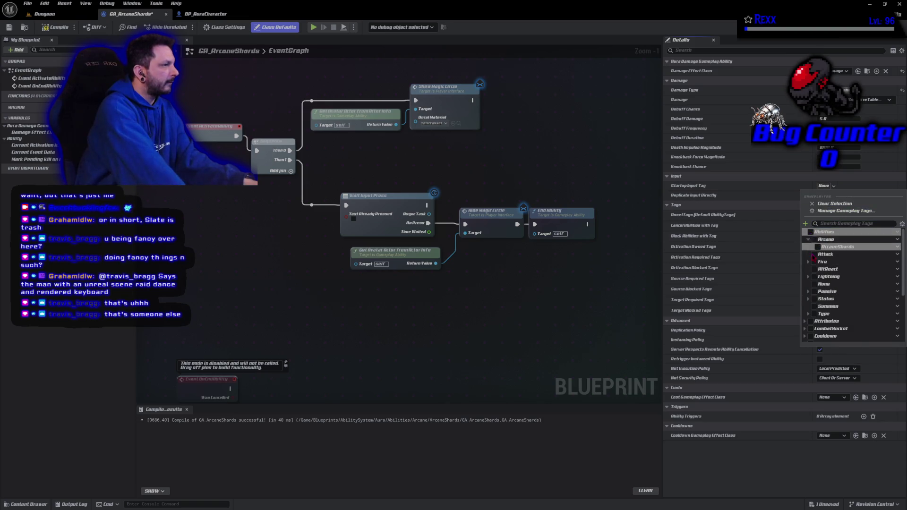
scroll(813, 326, down, 3)
scroll(815, 325, down, 2)
double_click(822, 298)
click(818, 307)
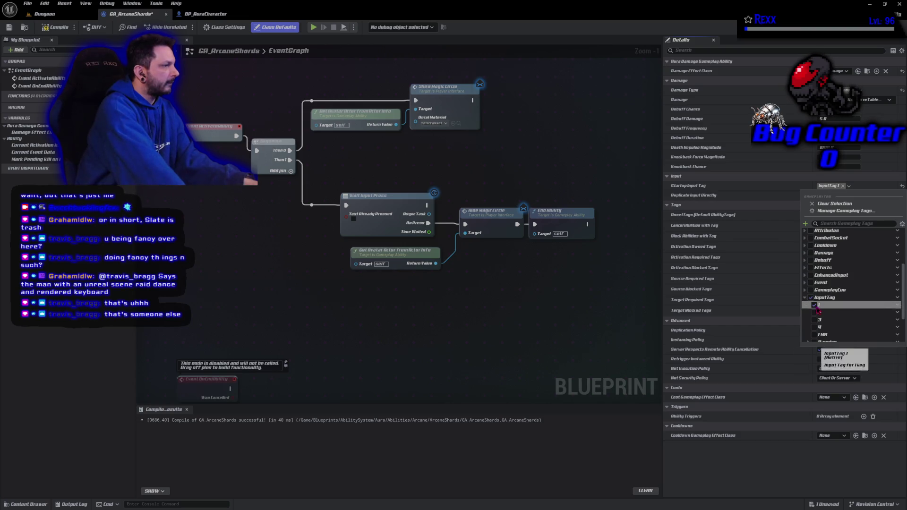
click(727, 455)
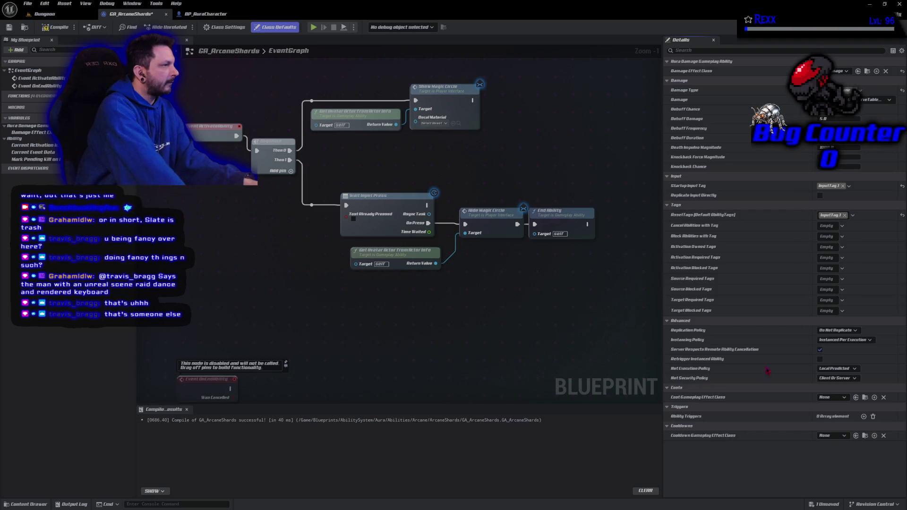
Swap the asset tag from InputTag.1 to Abilities.Arcane.ArcaneShards, then compile and save
click(834, 215)
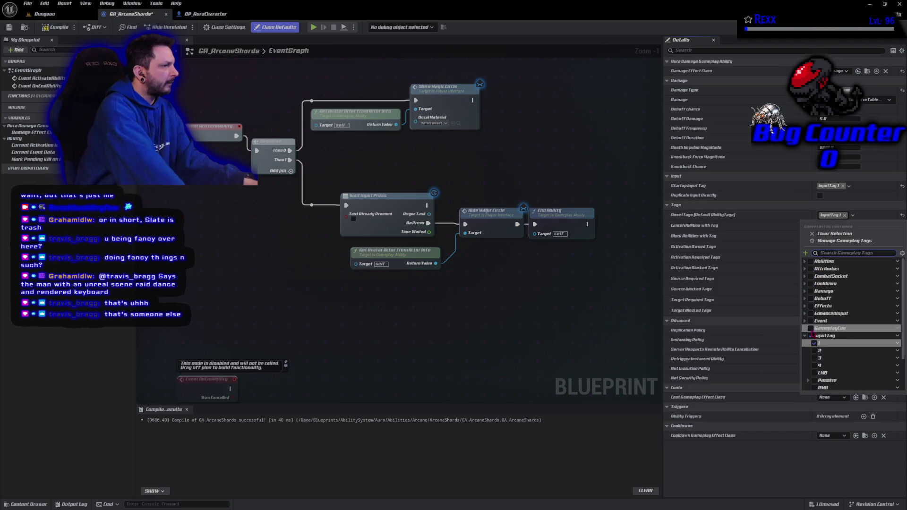
click(811, 336)
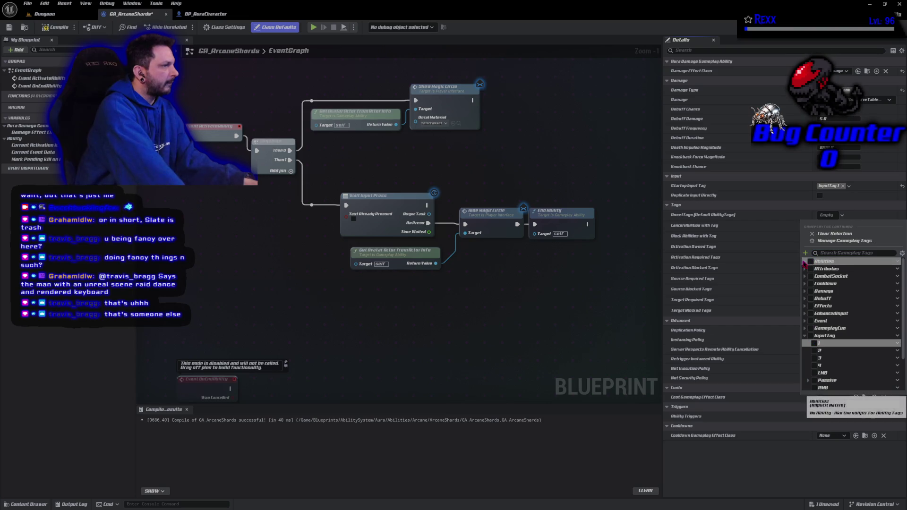
click(805, 261)
click(808, 268)
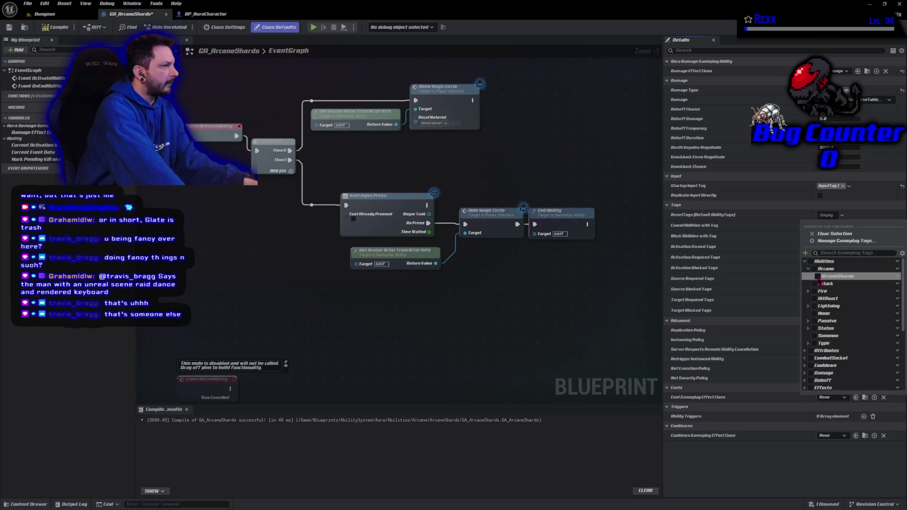
click(818, 276)
key(ctrl+s)
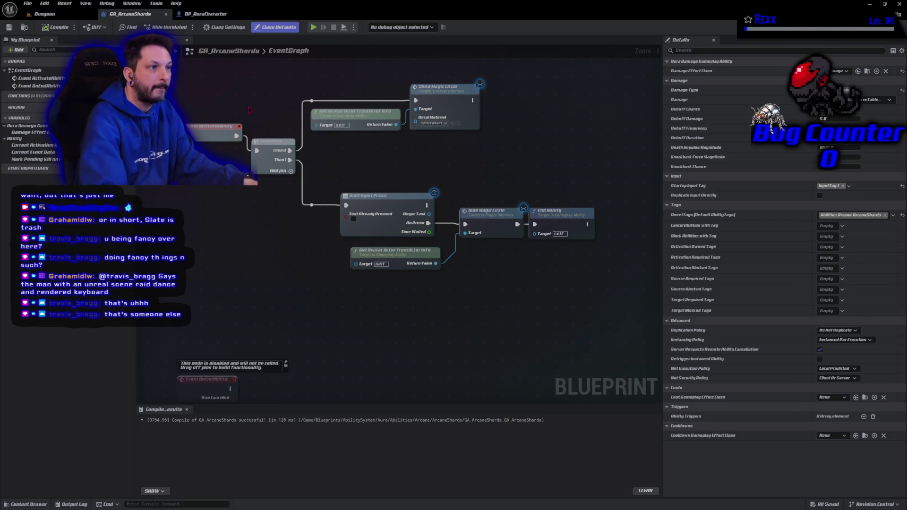
click(314, 28)
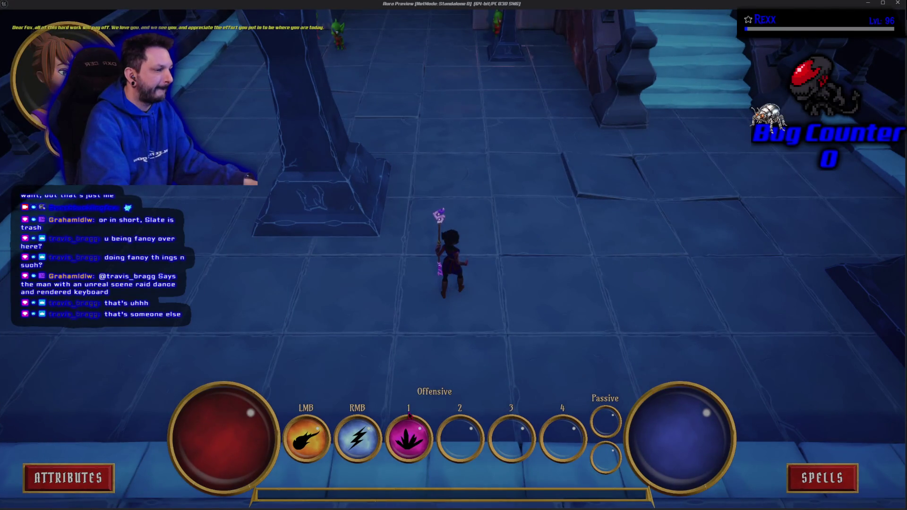
key(1)
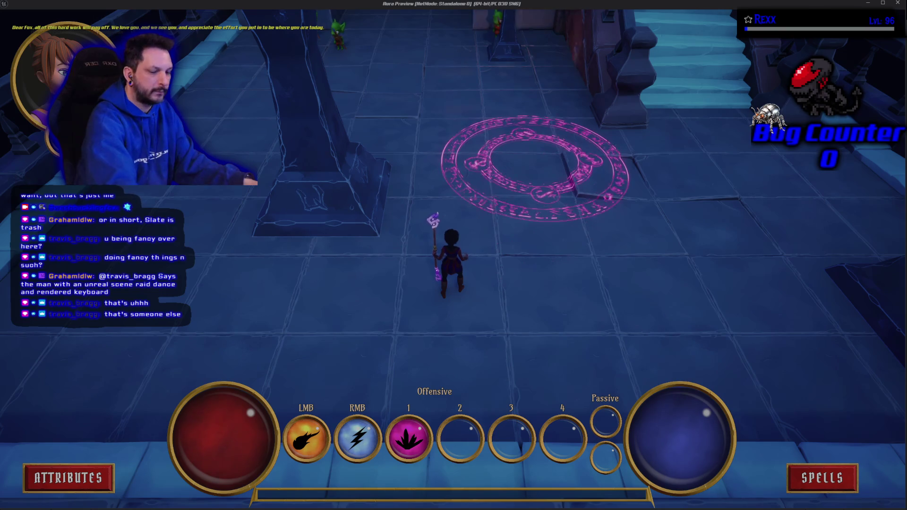
key(Escape)
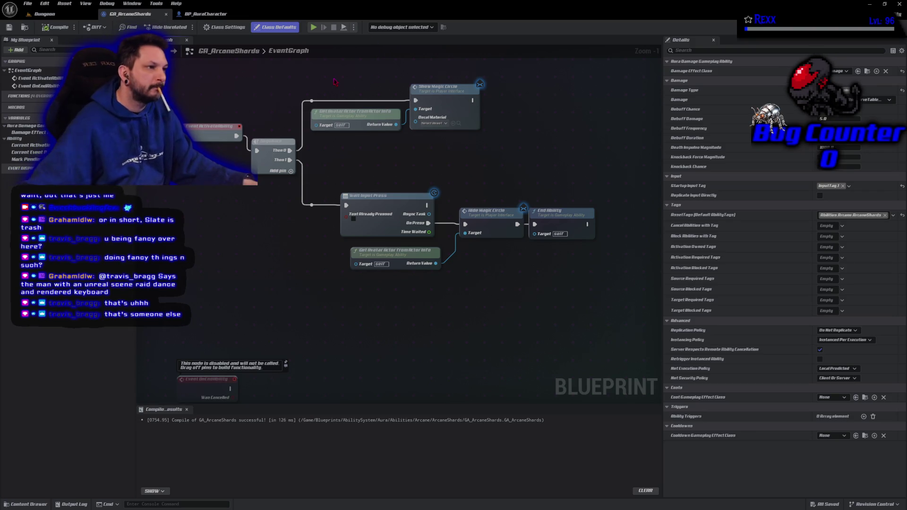
Insert a Delay node between Hide Magic Circle and End Ability
drag(408, 192, 494, 193)
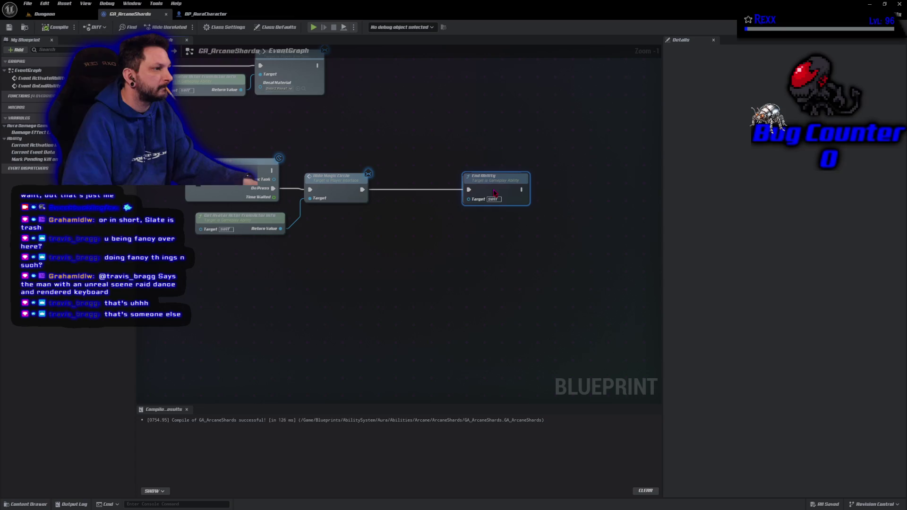
drag(361, 190, 407, 188)
text(del)
click(418, 223)
drag(489, 187, 482, 185)
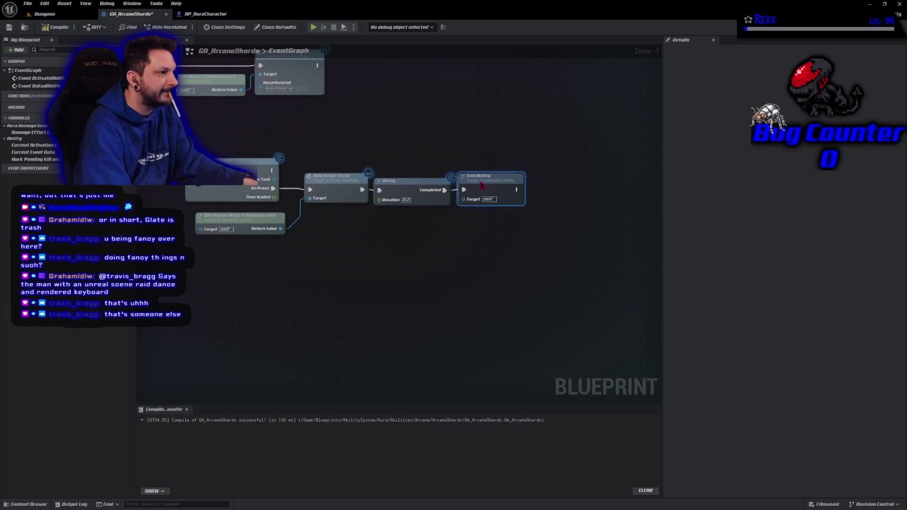
Compile and save GA_ArcaneShards, then launch the game to test the delay
key(F7)
key(ctrl+s)
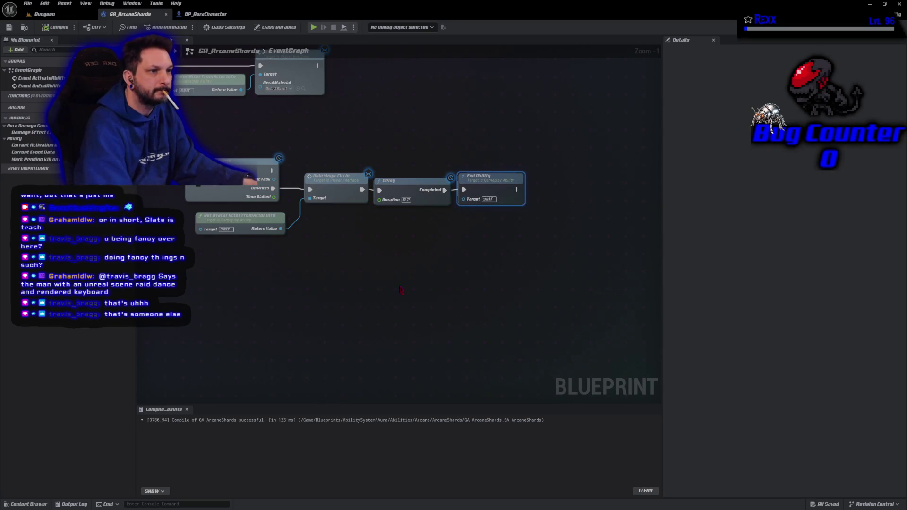
click(441, 306)
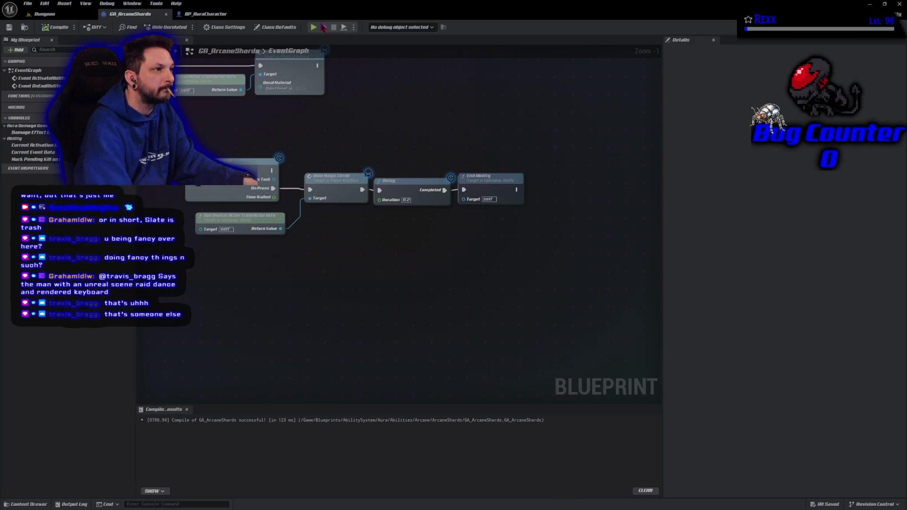
click(315, 28)
key(1)
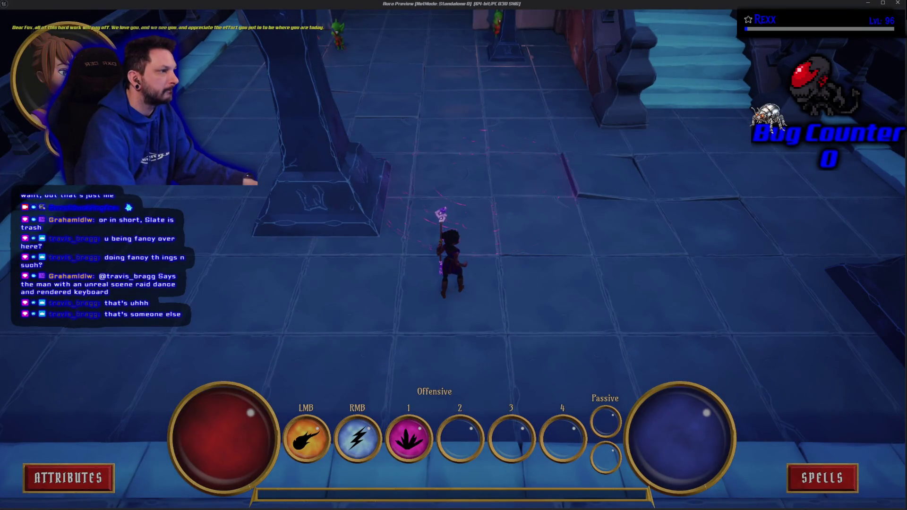
key(1)
key(1)
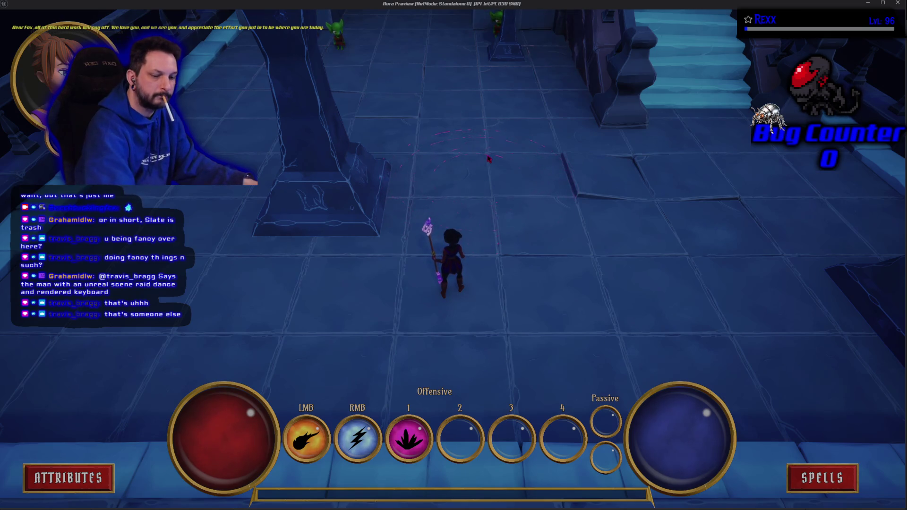
key(Escape)
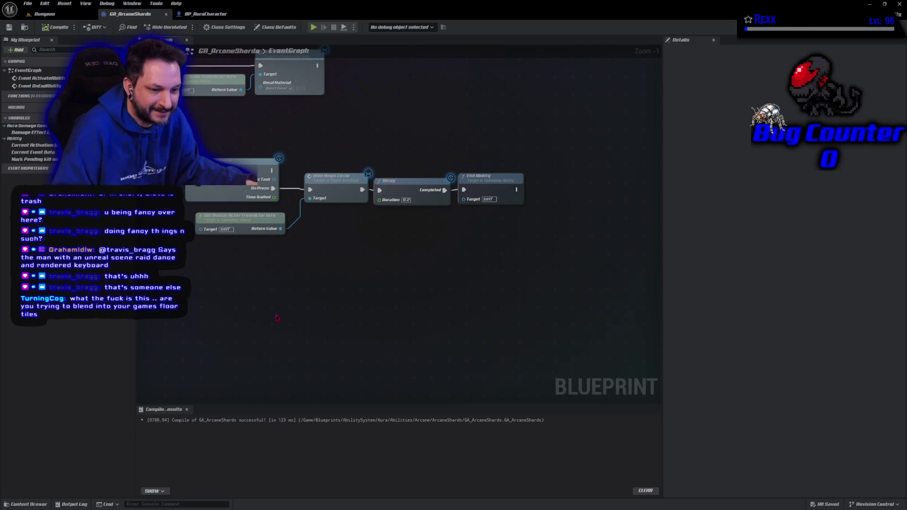
click(44, 14)
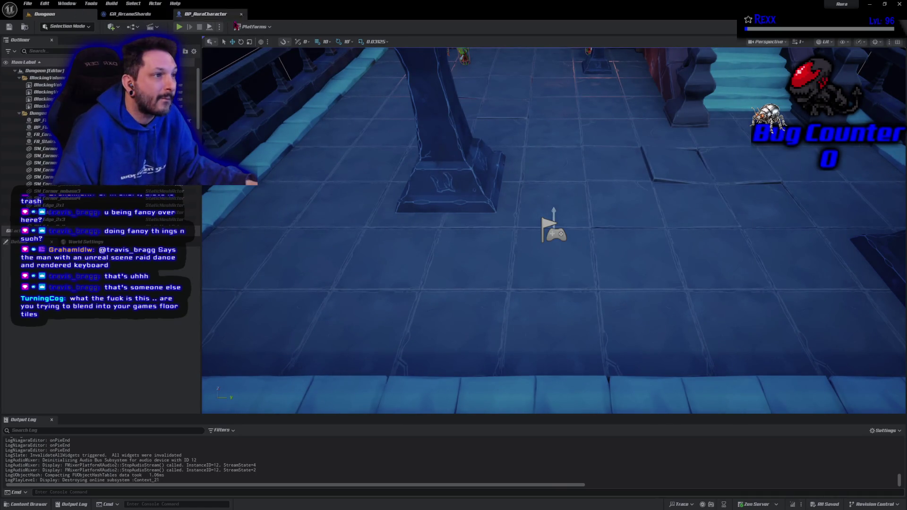
click(205, 14)
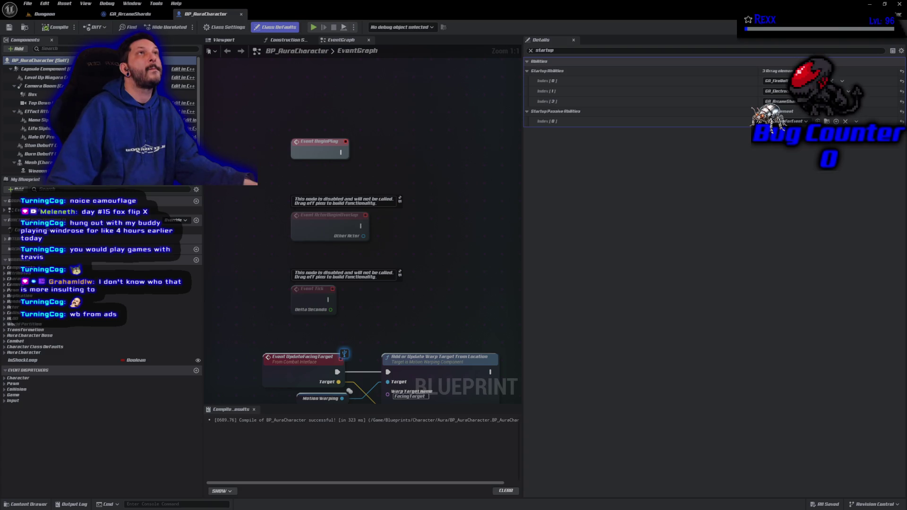
mouse_move(441, 252)
mouse_down()
mouse_move(367, 96)
mouse_move(366, 70)
mouse_up()
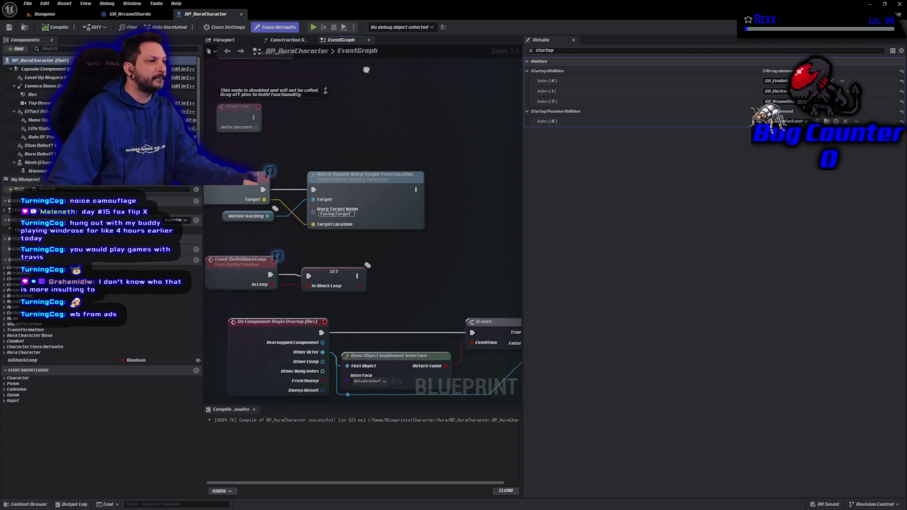
click(129, 13)
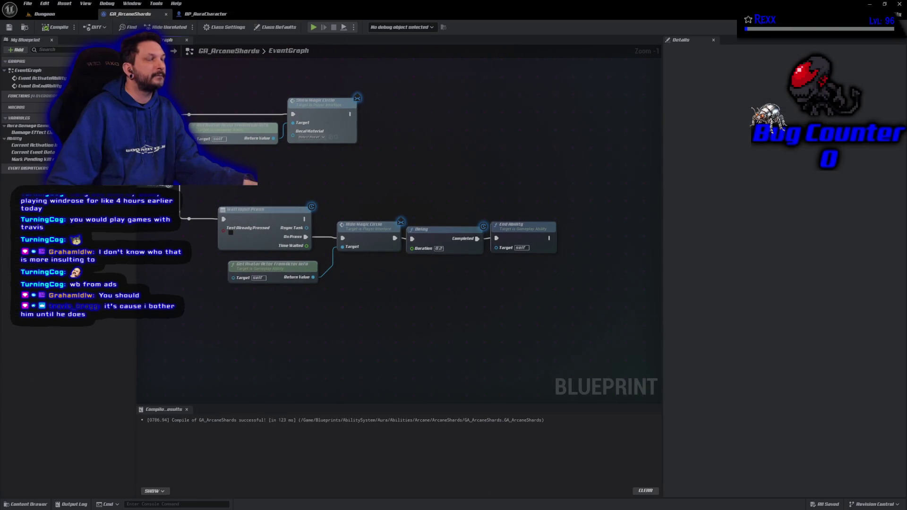
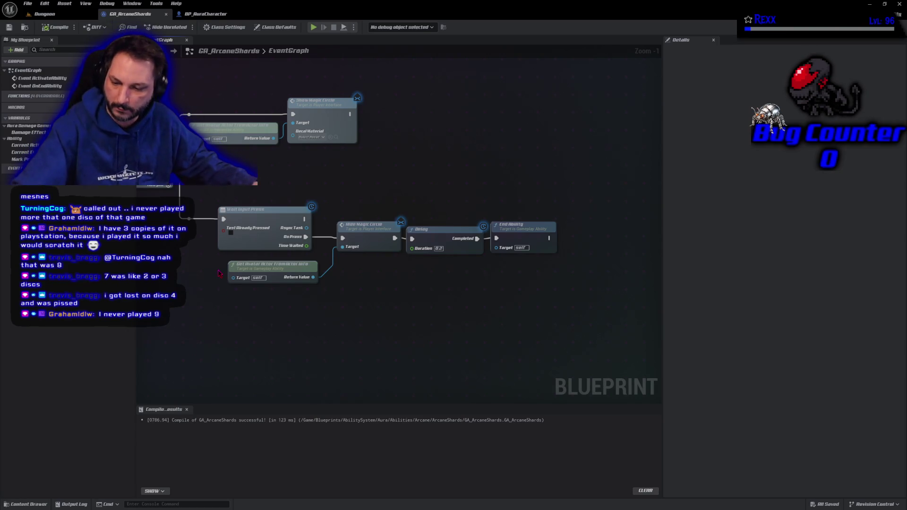
Commit the four changed files to Development as 'Wait Input Press' and push to origin
key(alt+Tab)
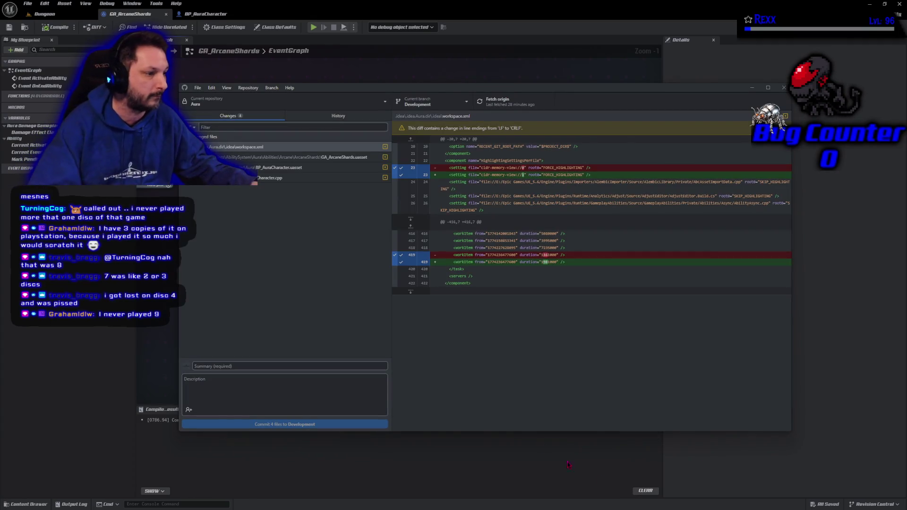
click(359, 365)
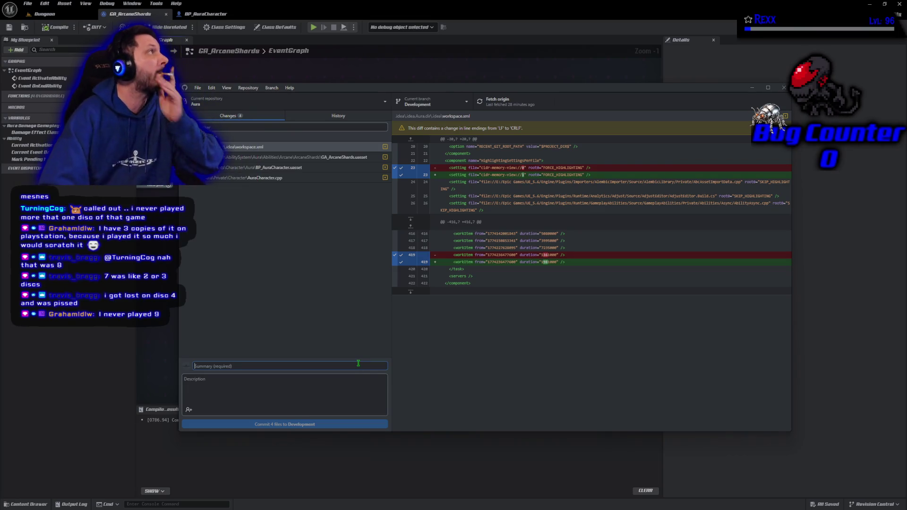
text(Wait Input Press)
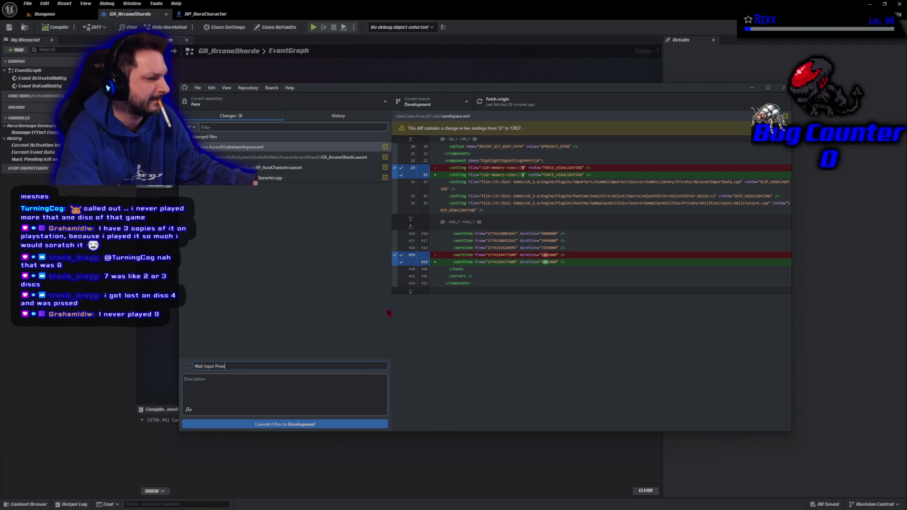
click(321, 425)
click(675, 184)
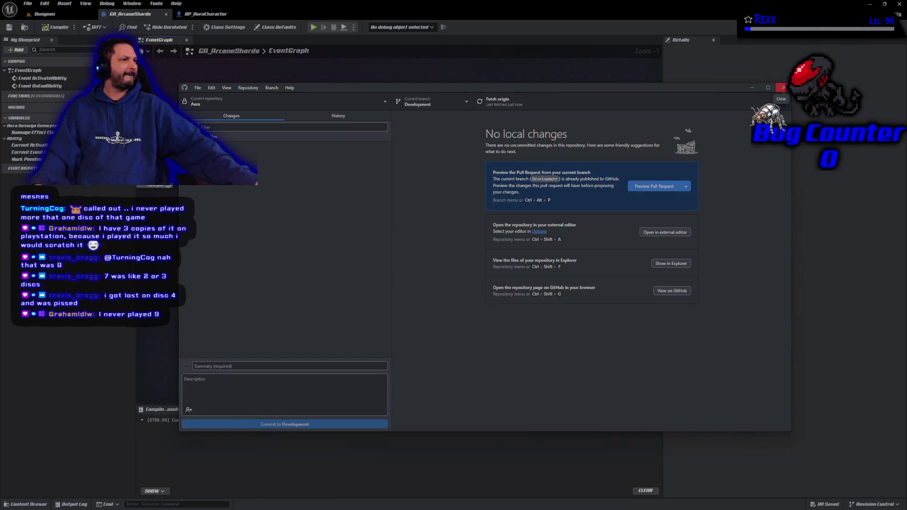
click(785, 92)
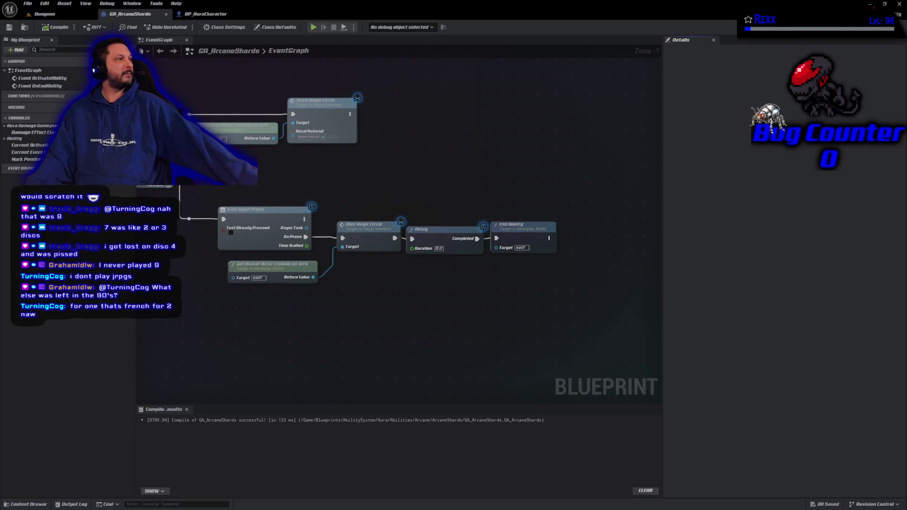
Close the GA_ArcaneShards blueprint window, shutting down Unreal Editor
click(899, 4)
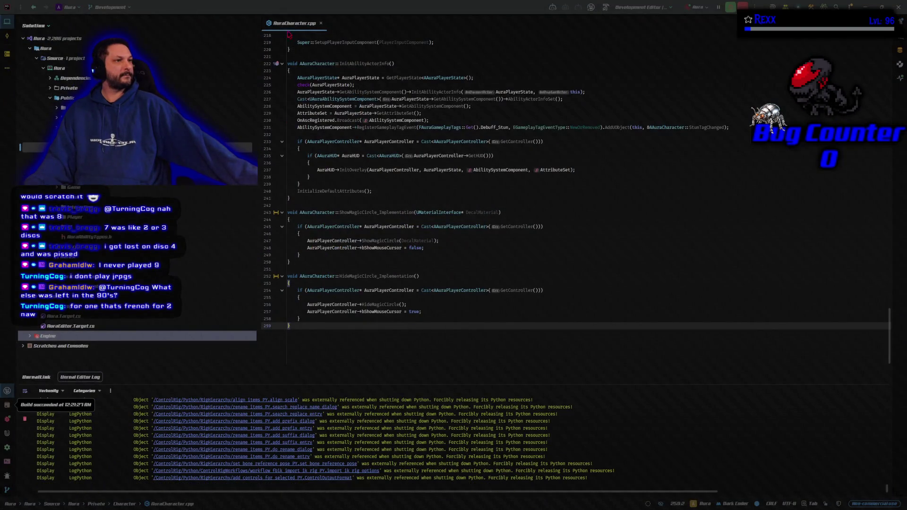
Close AuraCharacter.cpp and open DefaultEngine.ini from the Config folder in the Solution tree
click(320, 22)
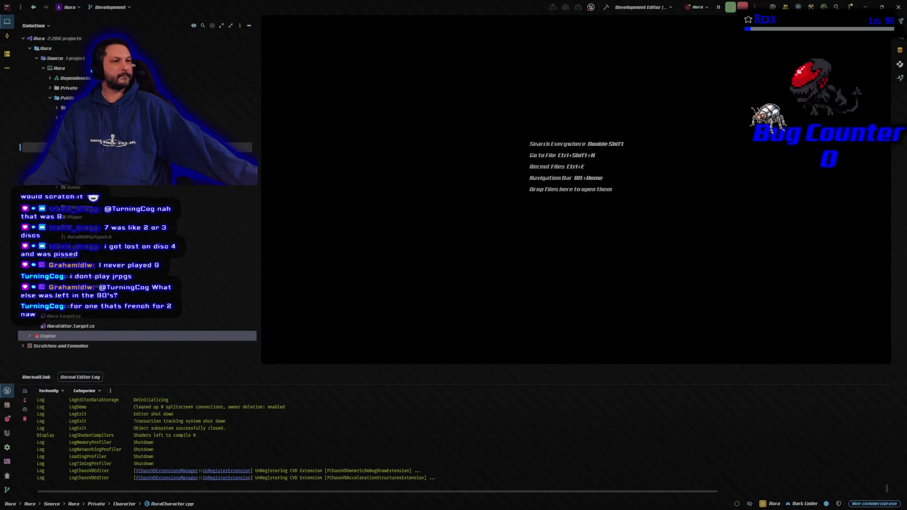
click(51, 99)
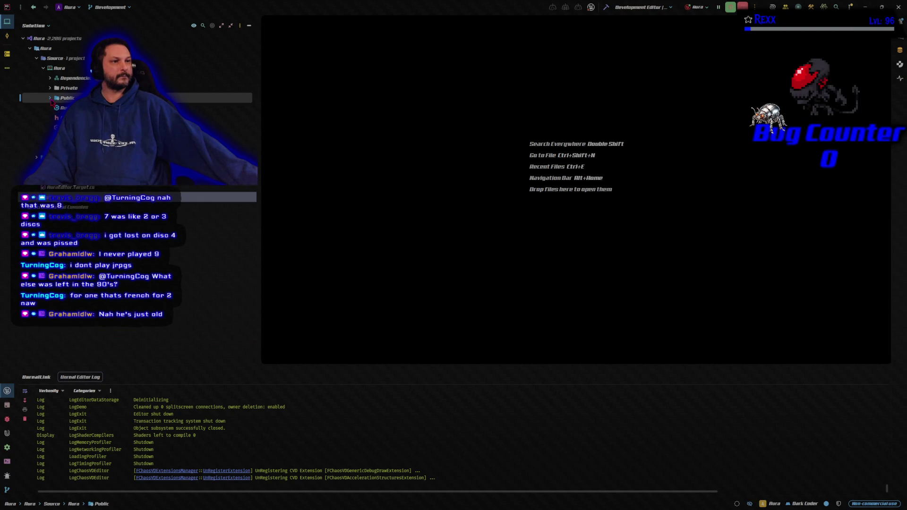
click(36, 158)
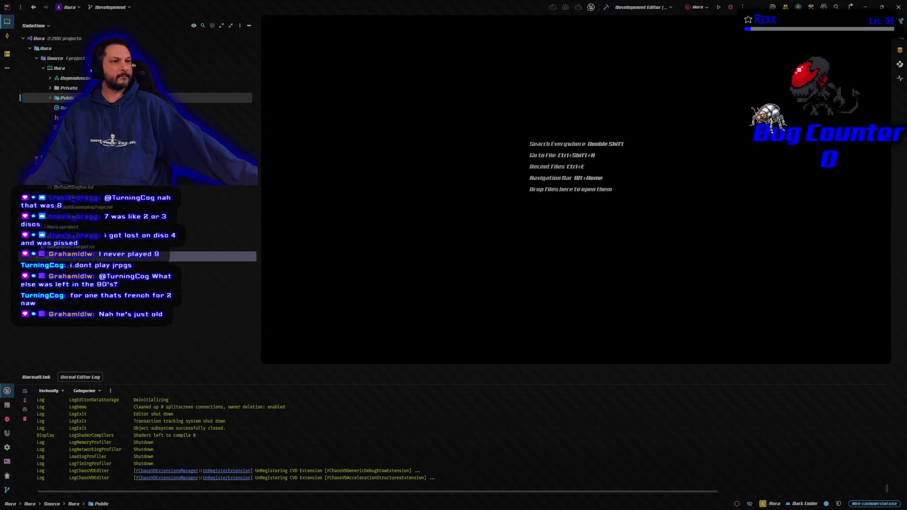
double_click(71, 187)
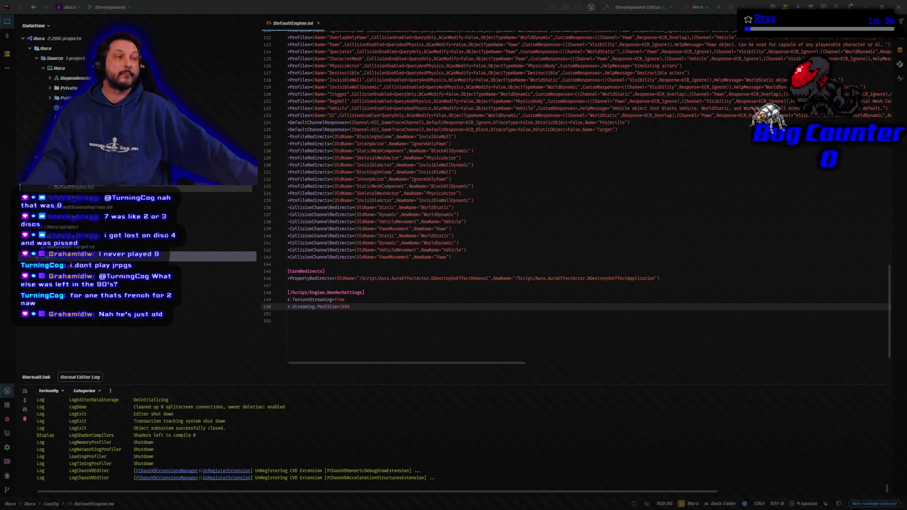
scroll(332, 192, up, 2)
scroll(332, 192, up, 19)
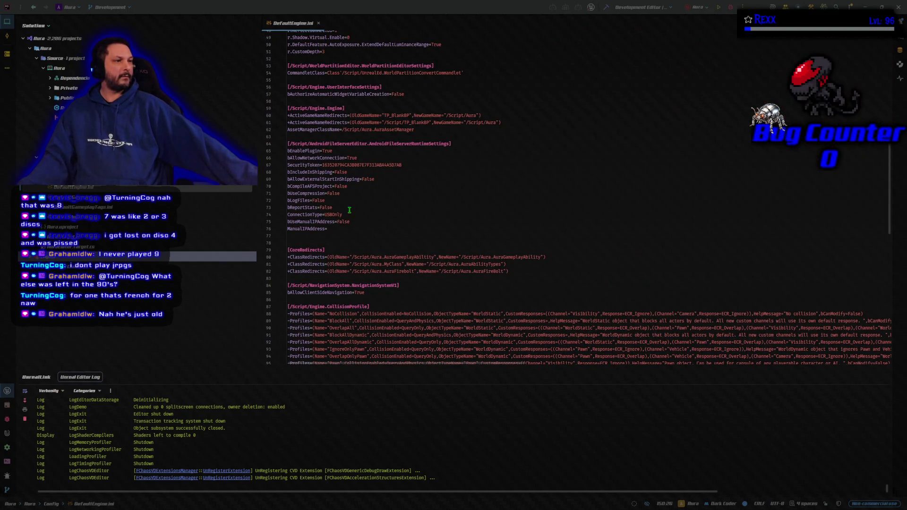